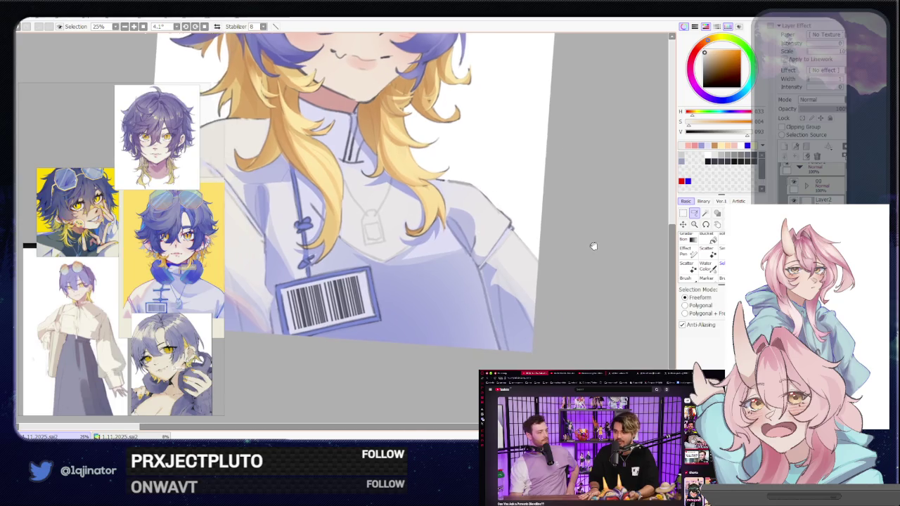
Pick a dark blue and lasso a thin strip along the shirt collar line.
drag(510, 269, 458, 303)
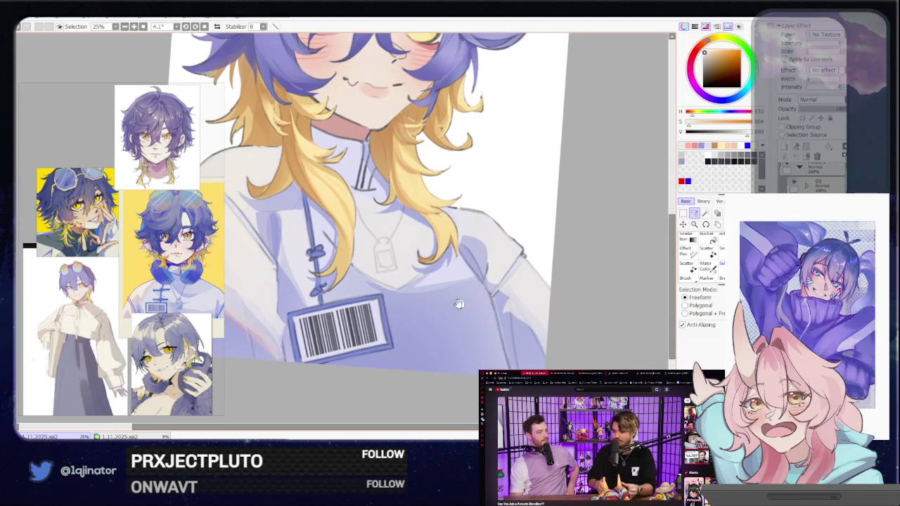
key(b)
click(721, 73)
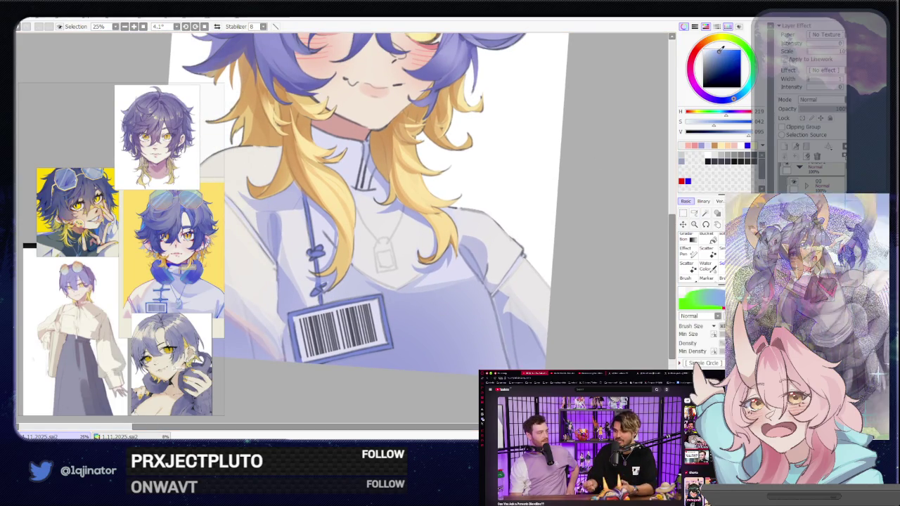
key(a)
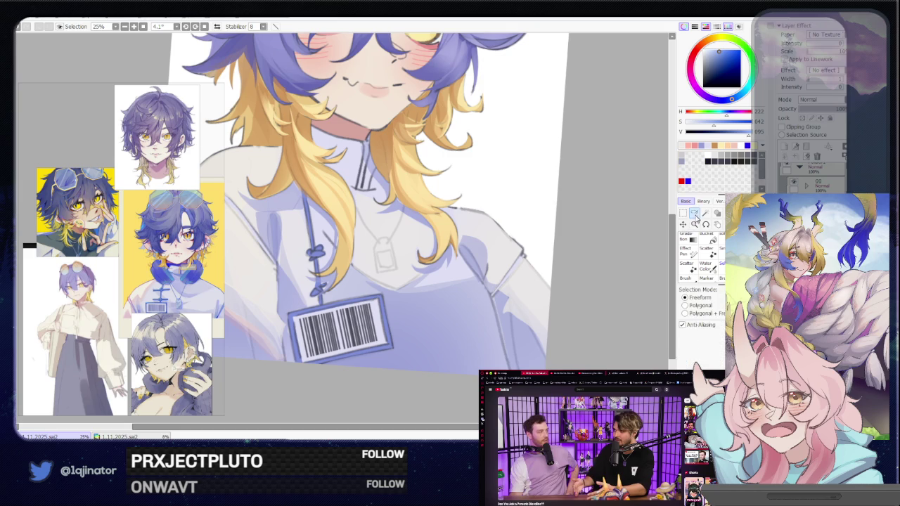
drag(512, 240, 464, 255)
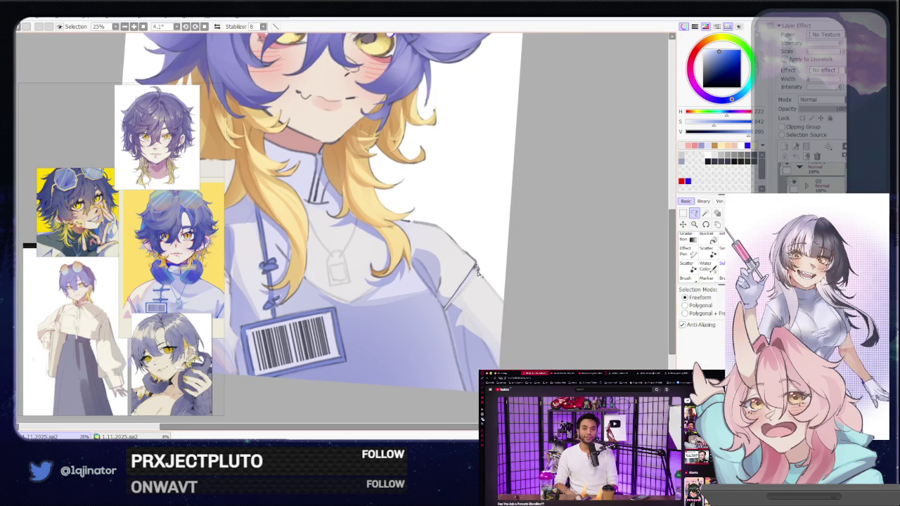
mouse_move(477, 272)
mouse_down()
mouse_move(447, 304)
mouse_move(468, 263)
mouse_up()
Paint the lanyard cord and collar seam lines in the dark blue.
key(b)
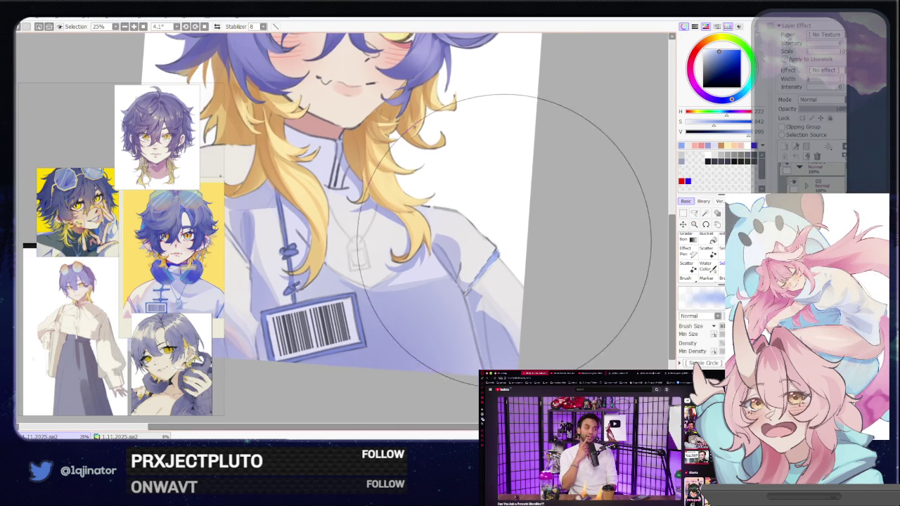
key(l)
drag(643, 240, 381, 279)
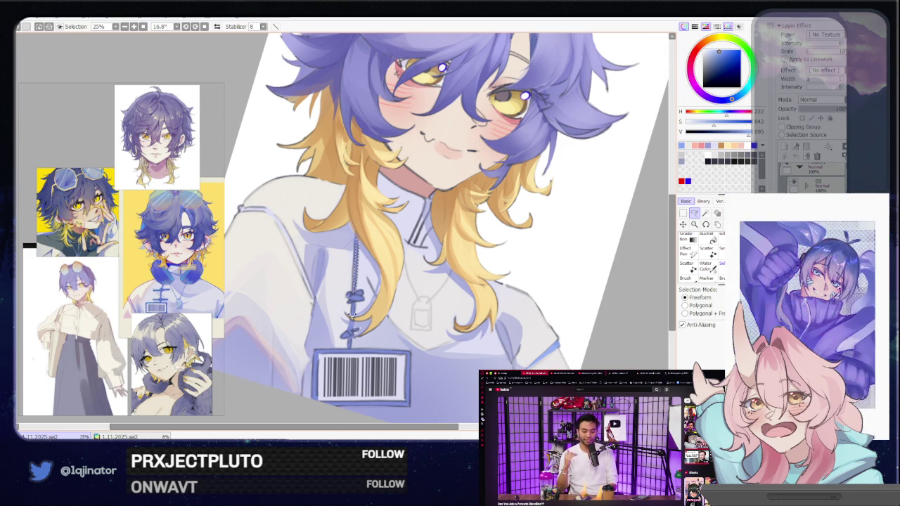
drag(358, 250, 383, 236)
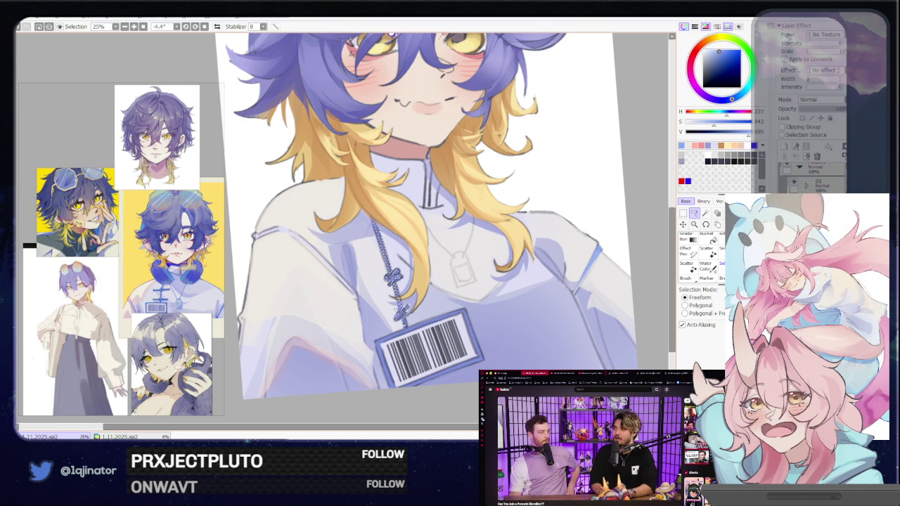
Tint the lanyard cord and badge holder with a slightly desaturated cyan.
mouse_move(419, 326)
mouse_down()
mouse_move(488, 283)
mouse_move(473, 288)
mouse_up()
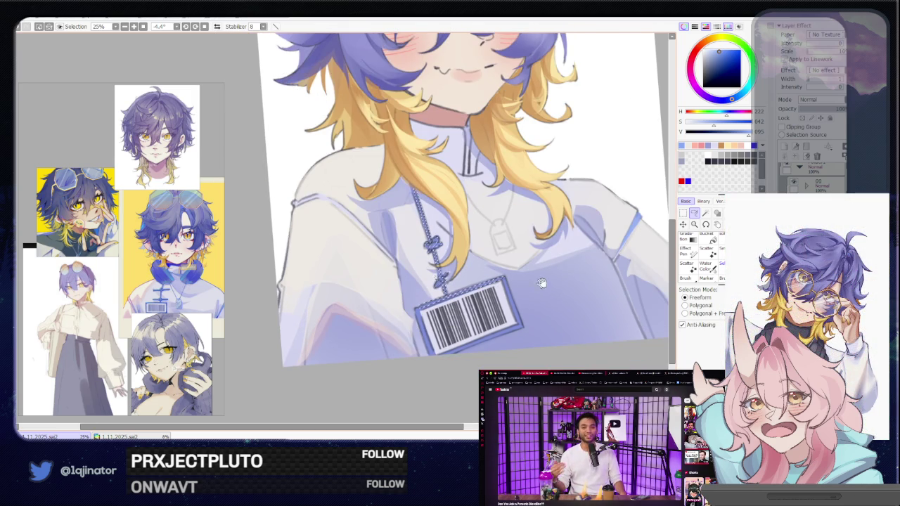
mouse_move(542, 282)
mouse_down()
mouse_move(474, 280)
mouse_move(398, 324)
mouse_up()
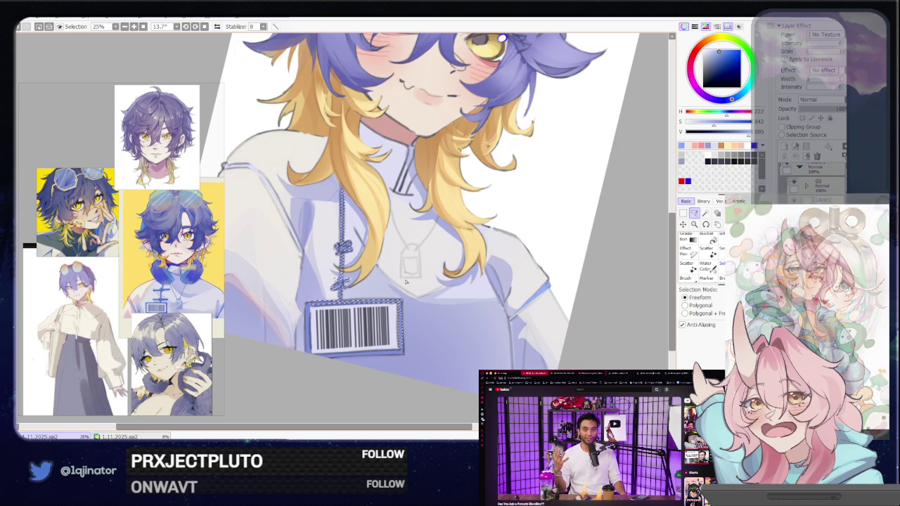
key(b)
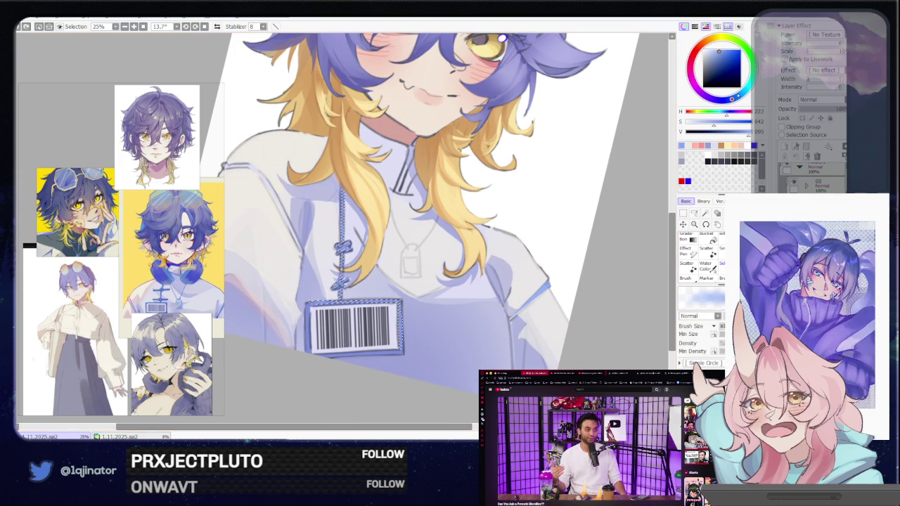
click(746, 91)
click(716, 51)
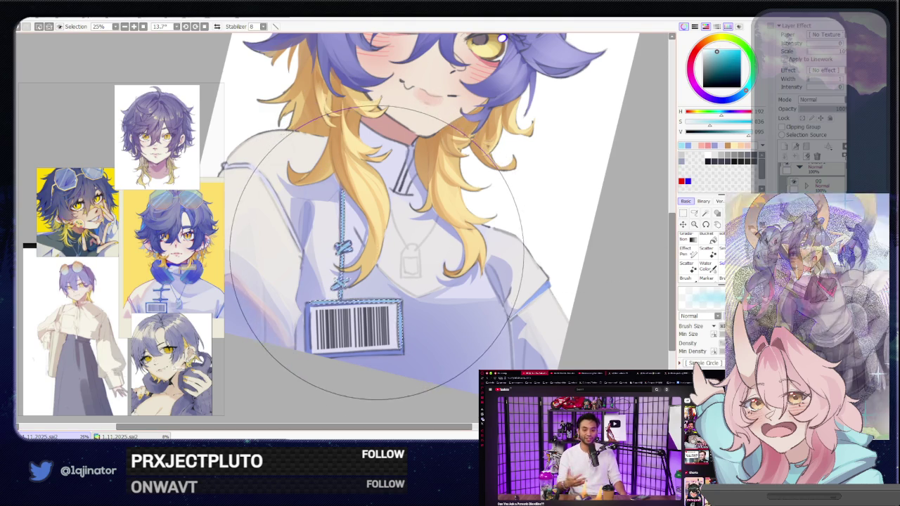
key(l)
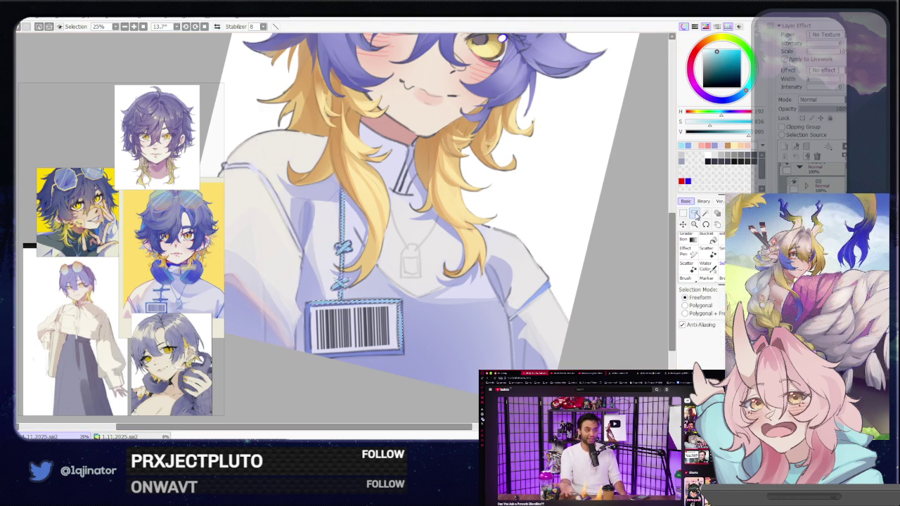
drag(514, 319, 497, 257)
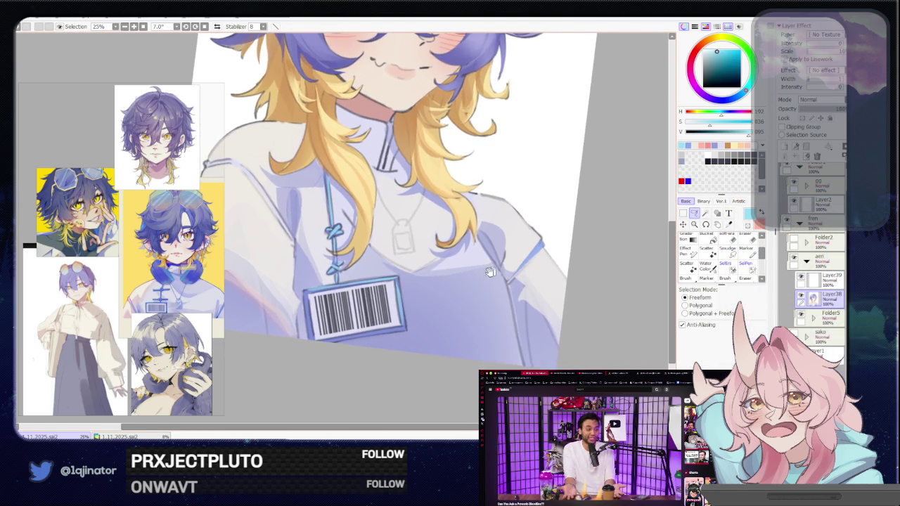
Pick a darker blue and lasso a strip along the right shoulder seam for painting.
key(b)
alt+click(532, 255)
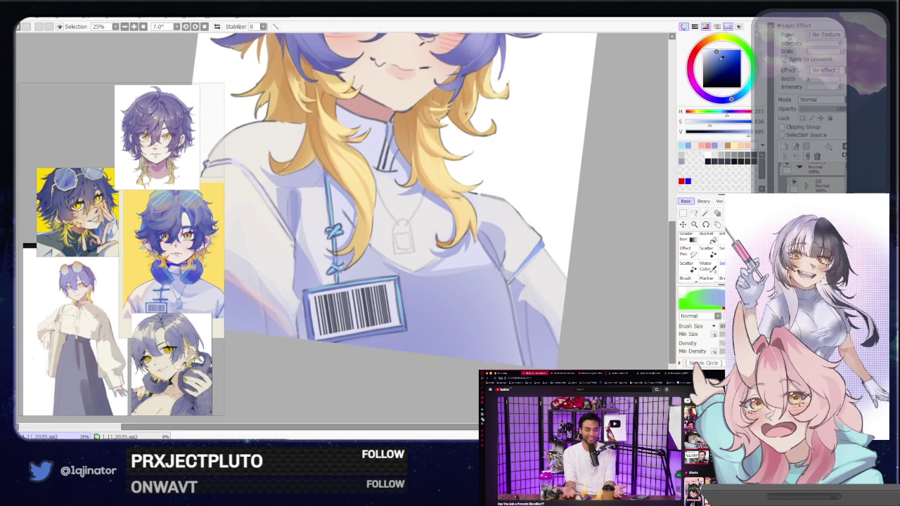
key(l)
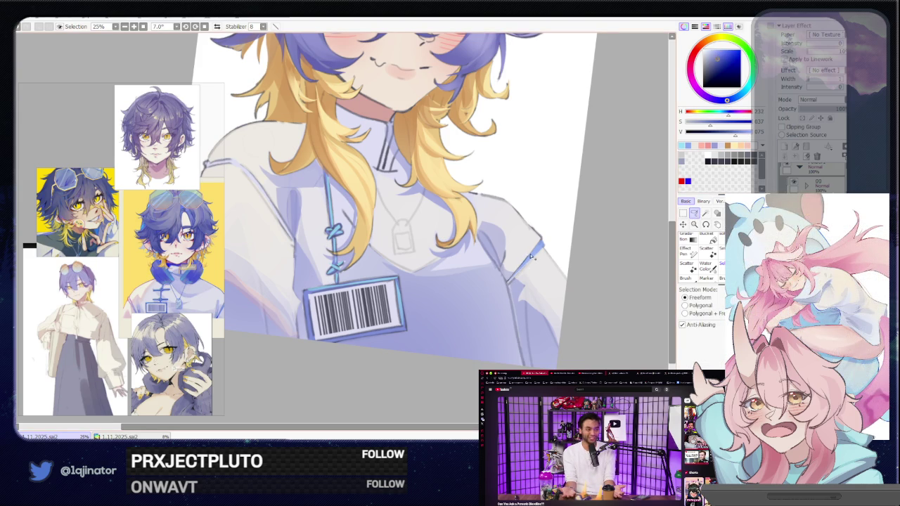
key(b)
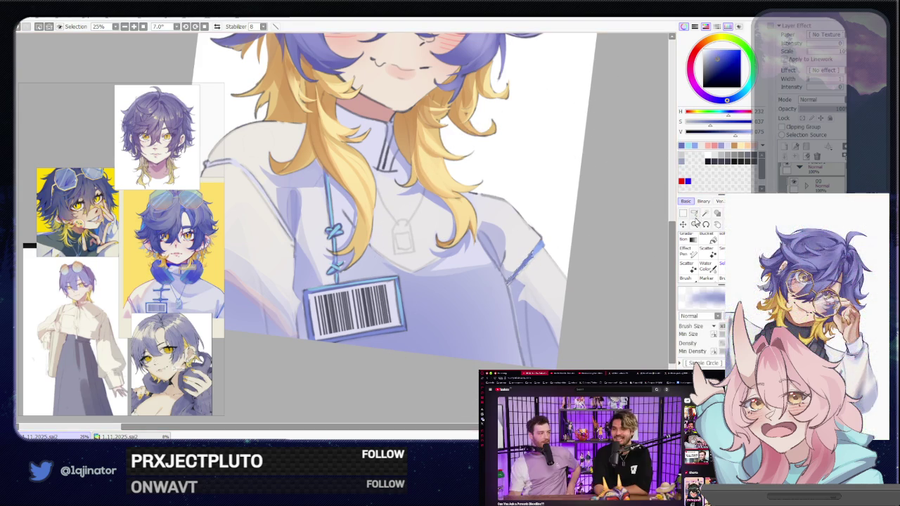
key(l)
drag(573, 283, 406, 338)
drag(631, 225, 359, 352)
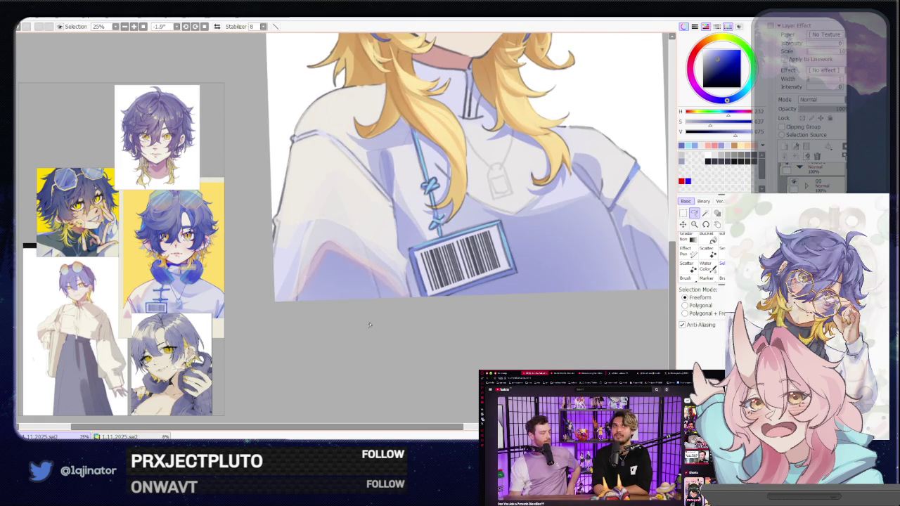
drag(438, 269, 422, 309)
mouse_move(636, 316)
mouse_down()
mouse_move(457, 309)
mouse_move(485, 231)
mouse_up()
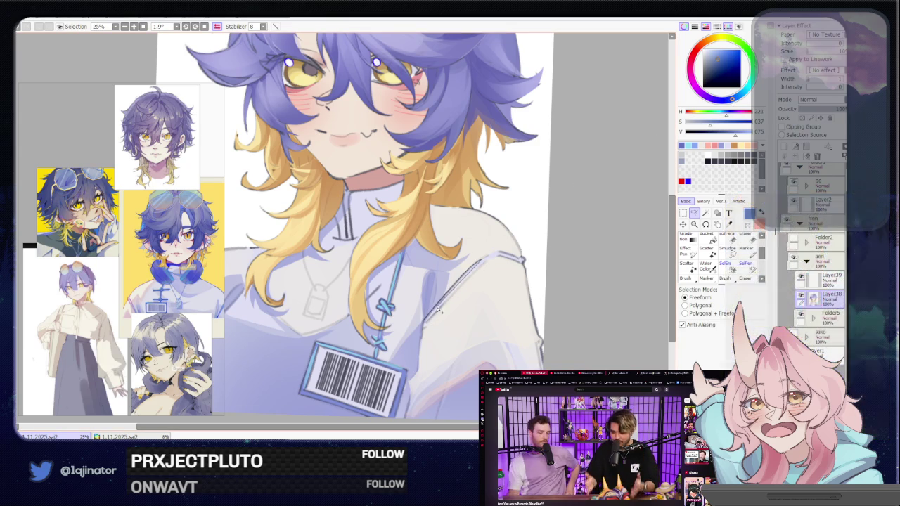
drag(423, 327, 426, 325)
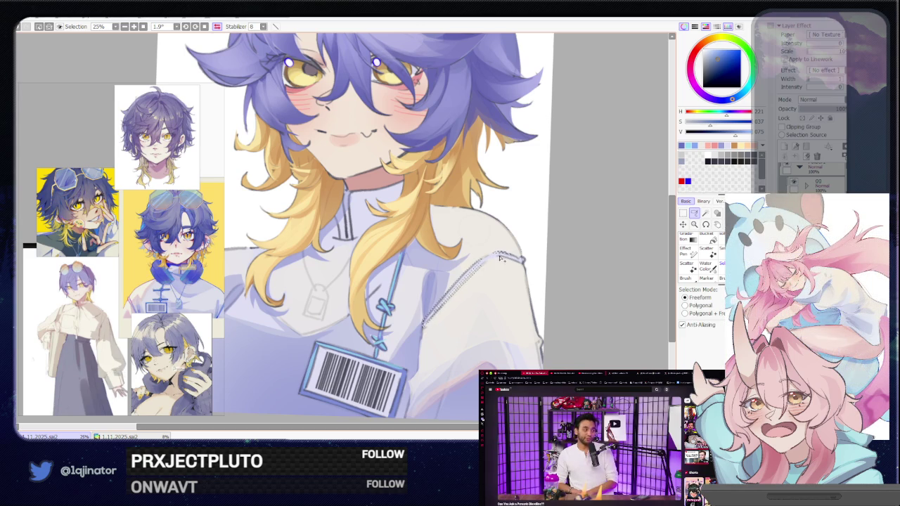
key(b)
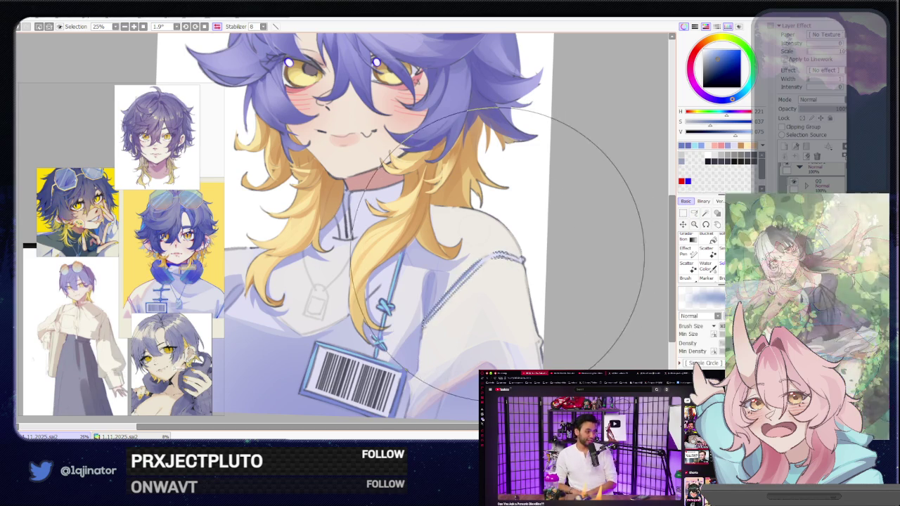
scroll(478, 274, down, 2)
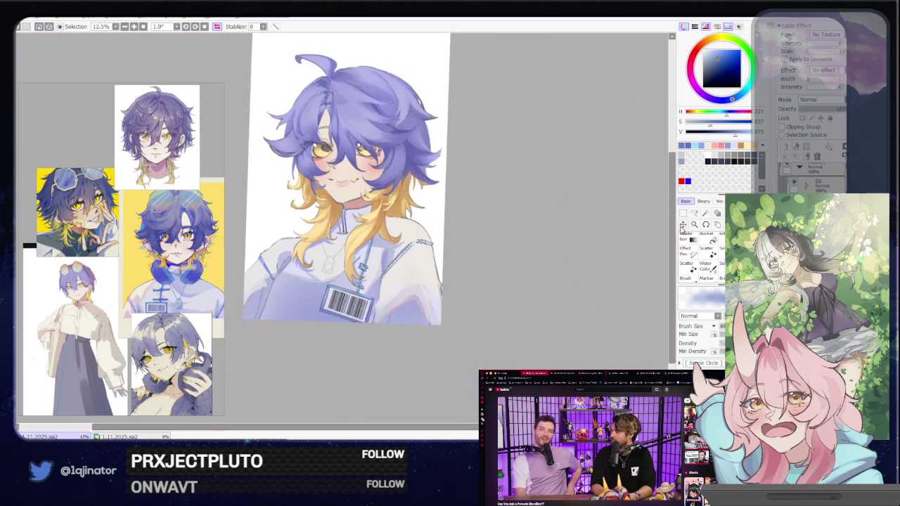
scroll(562, 260, down, 2)
key(l)
scroll(591, 232, up, 2)
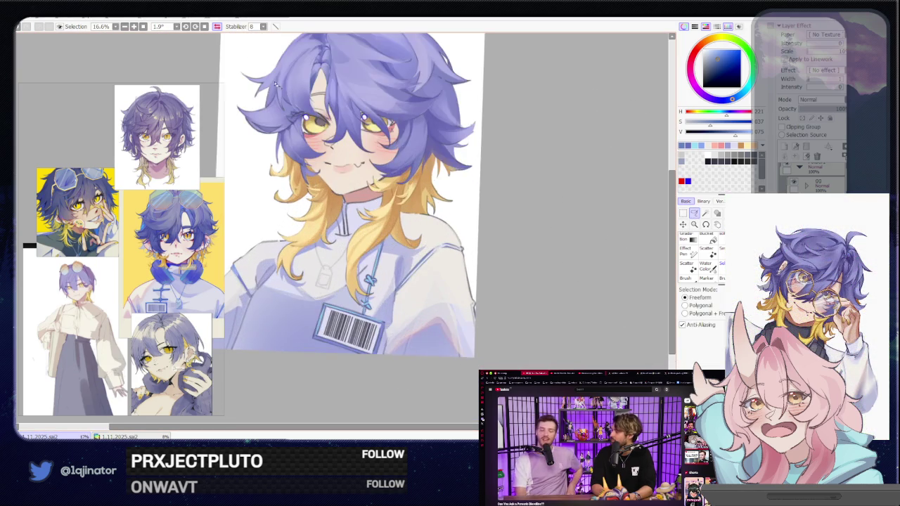
drag(492, 269, 508, 269)
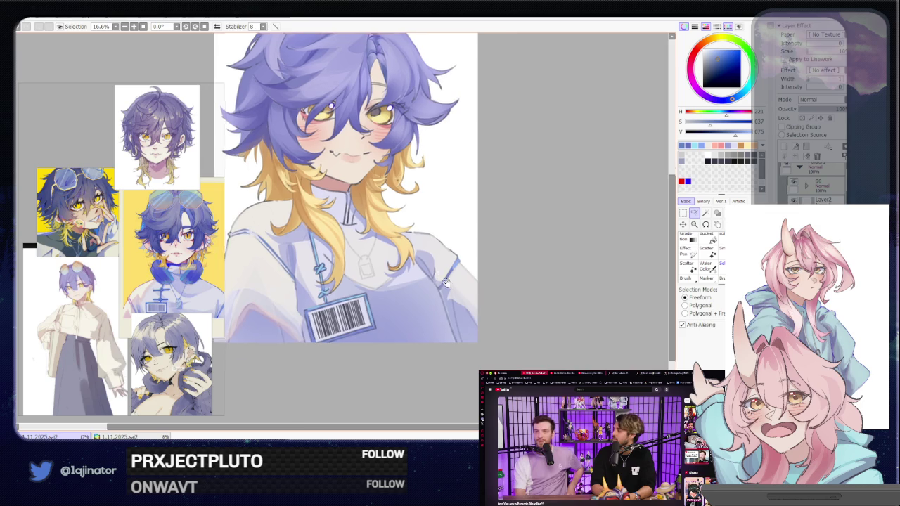
drag(500, 273, 546, 308)
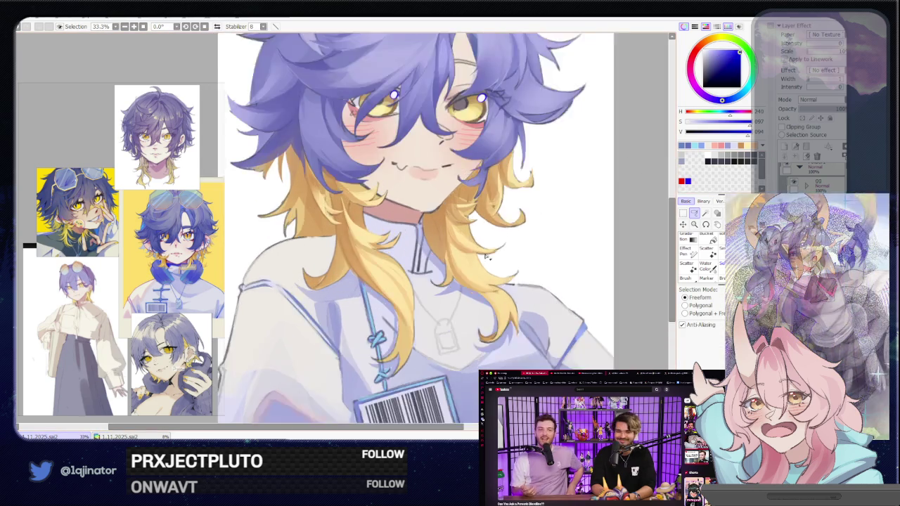
scroll(405, 281, up, 3)
scroll(405, 281, up, 1)
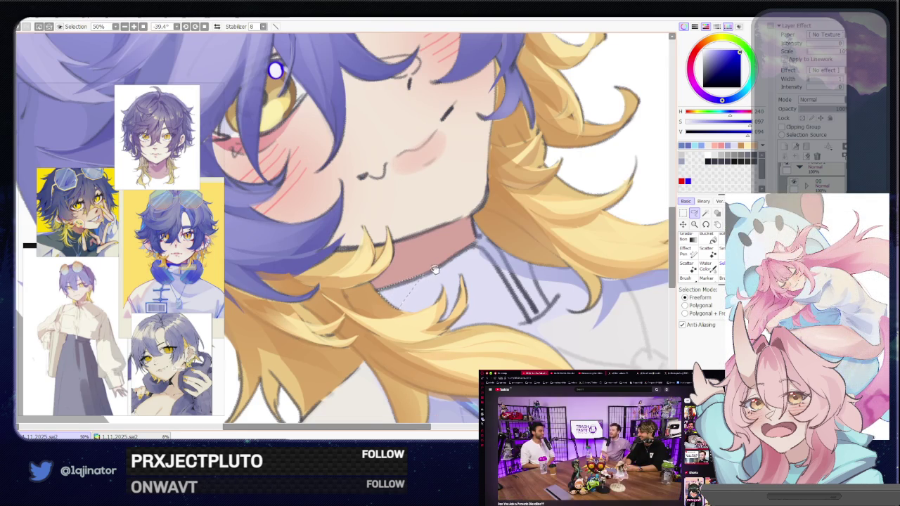
Zoom out to 33.3% and paint the collar neckline and placket zipper lines solid blue.
drag(434, 269, 395, 301)
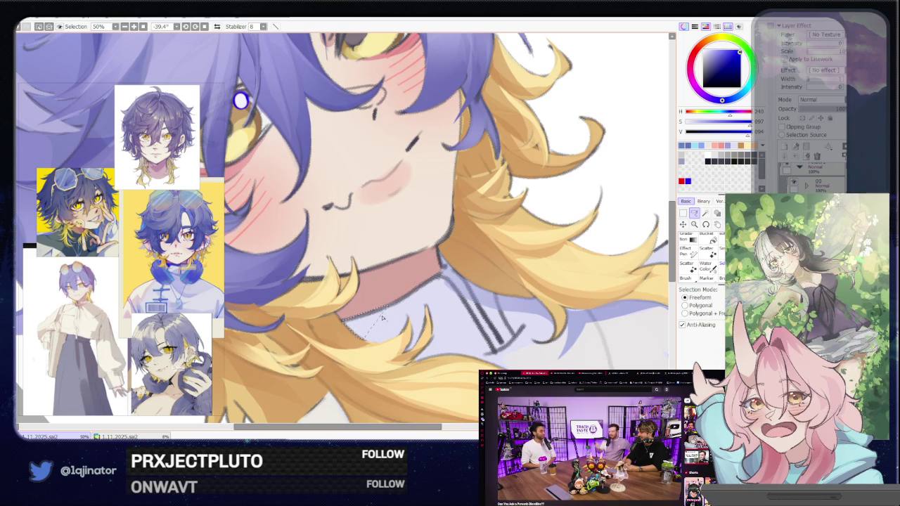
drag(386, 317, 445, 282)
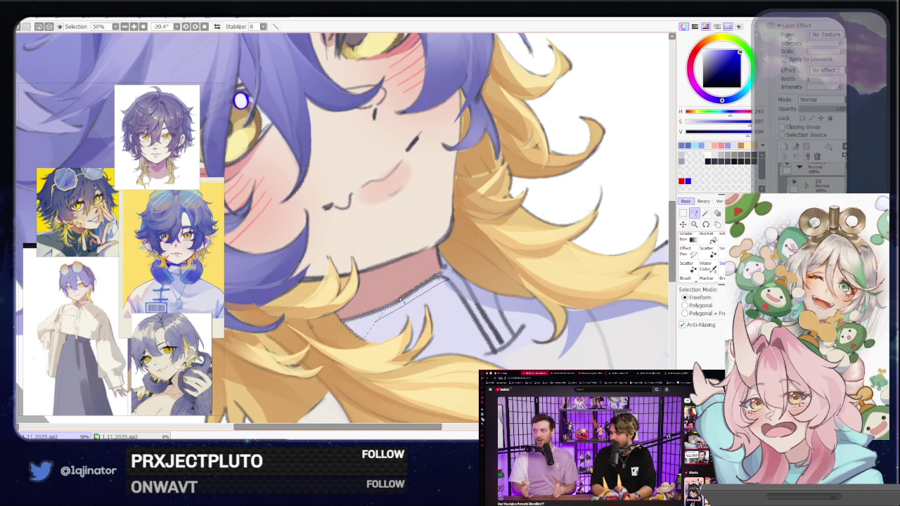
drag(381, 310, 412, 245)
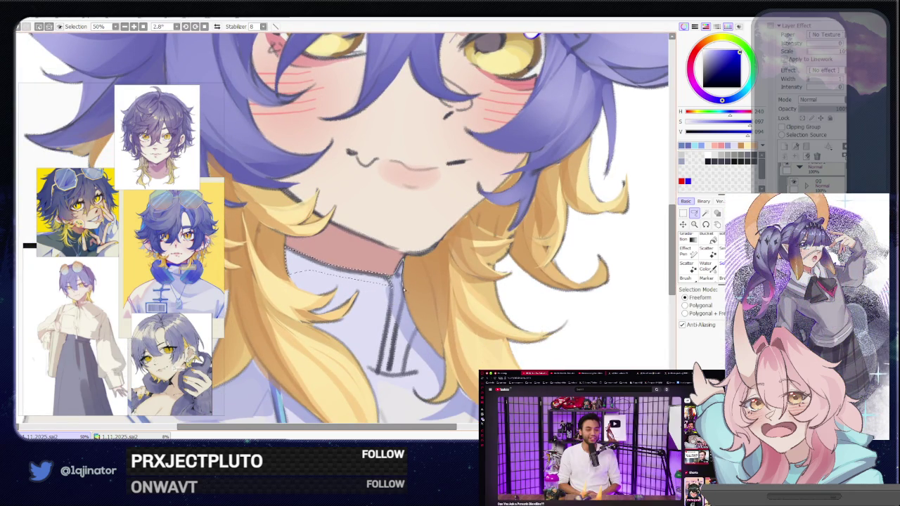
scroll(398, 289, down, 2)
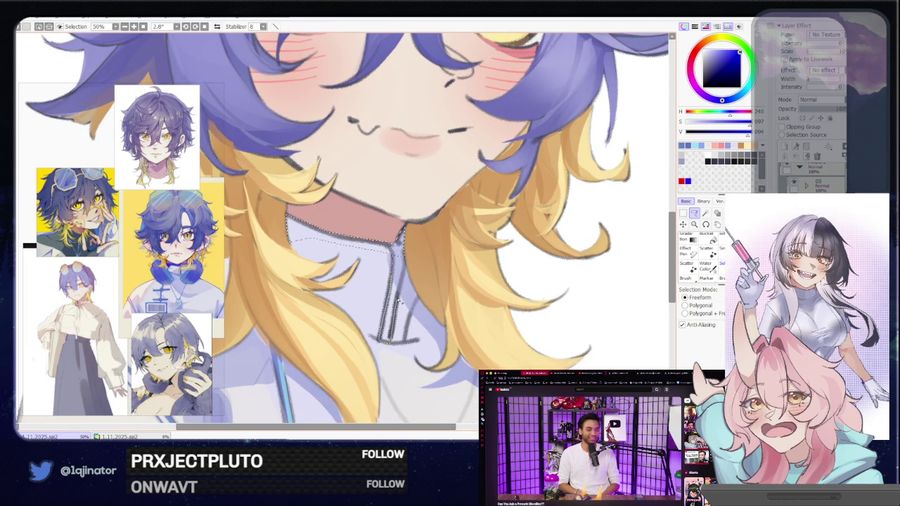
key(minus)
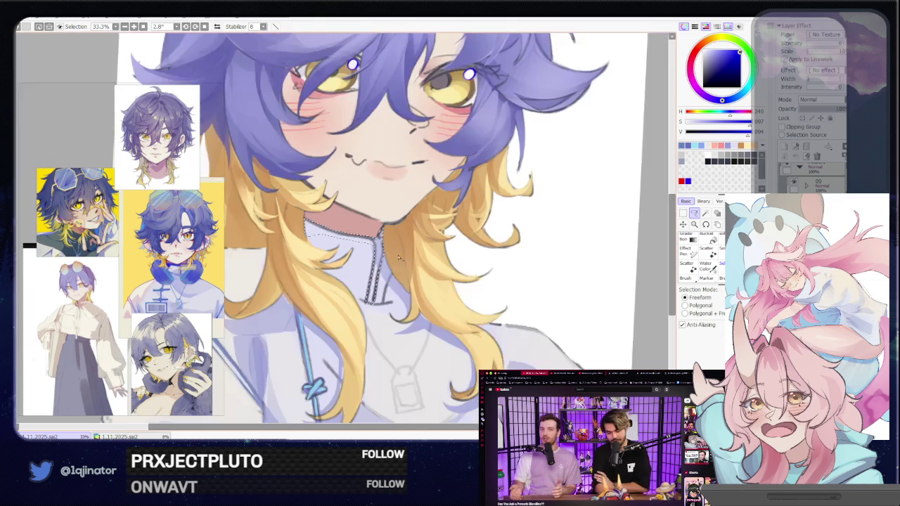
key(b)
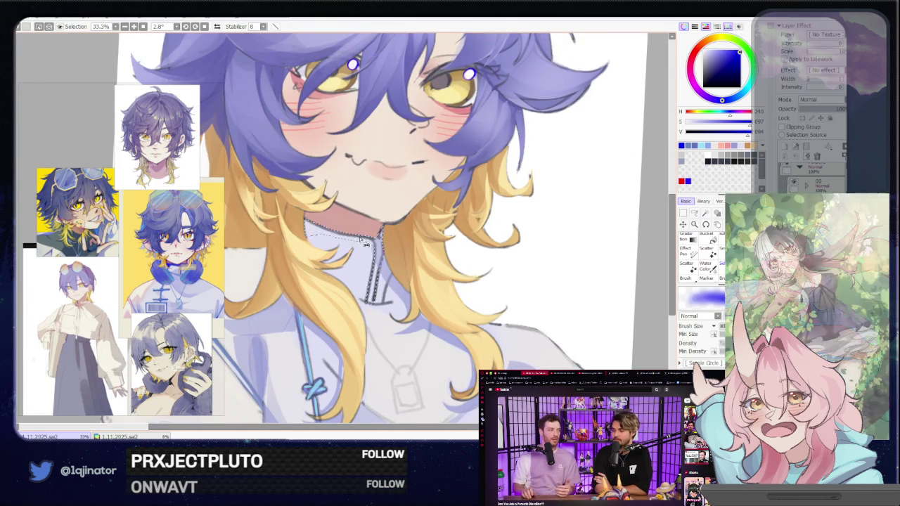
drag(383, 224, 393, 223)
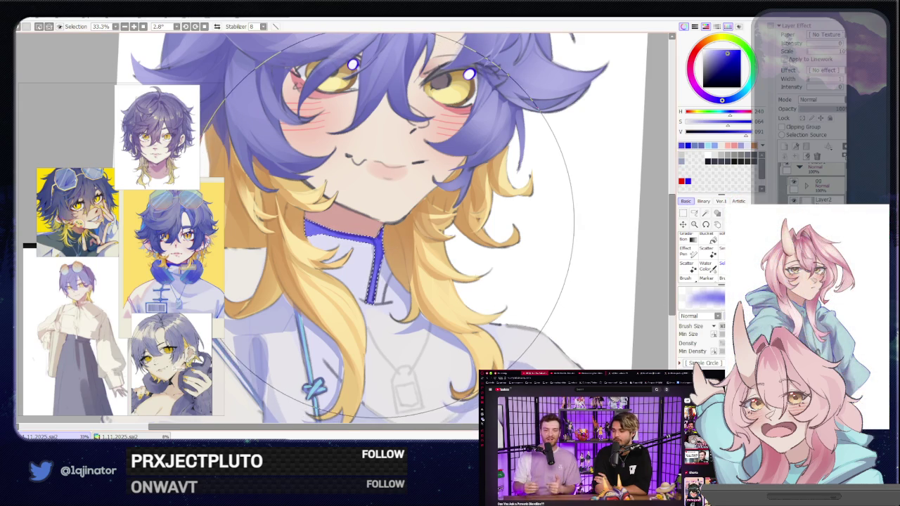
Pan and zoom across the shirt and face to review the whole bust.
click(694, 214)
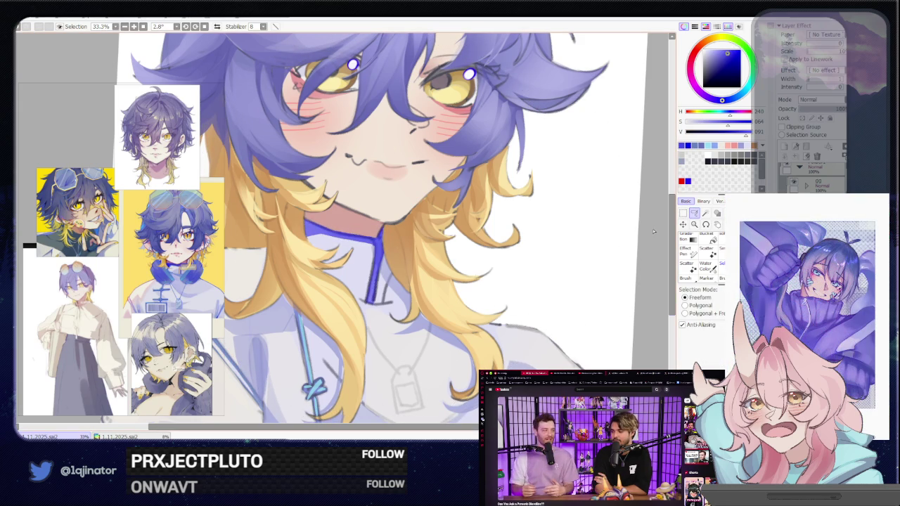
mouse_move(402, 308)
mouse_down()
mouse_move(445, 294)
mouse_move(417, 276)
mouse_up()
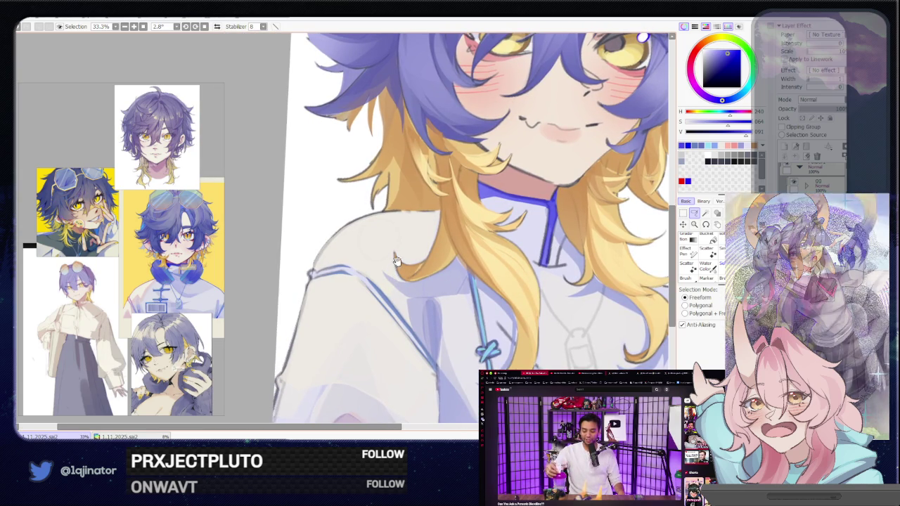
drag(539, 237, 478, 243)
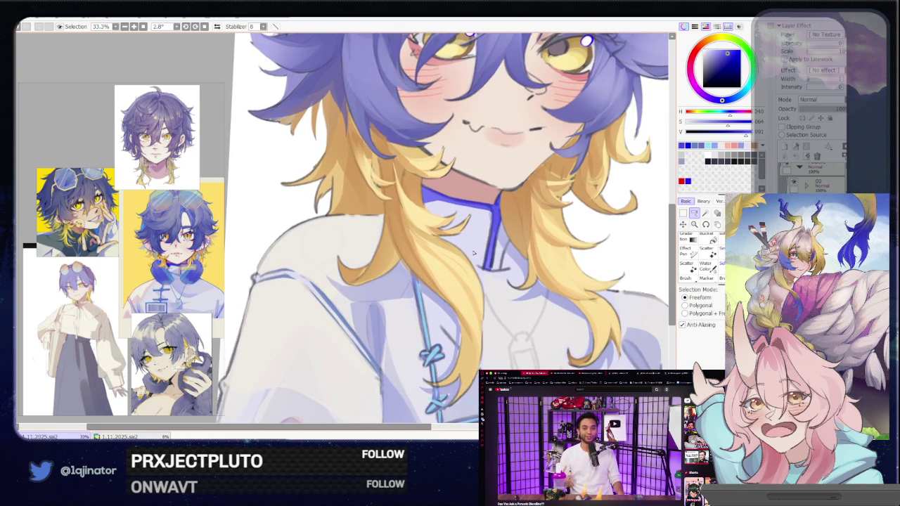
scroll(474, 254, down, 2)
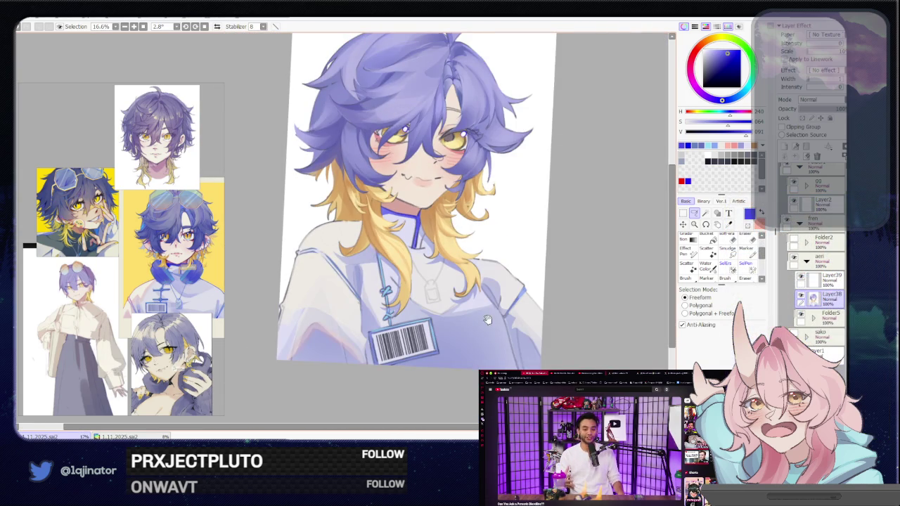
drag(488, 320, 474, 302)
scroll(422, 307, up, 1)
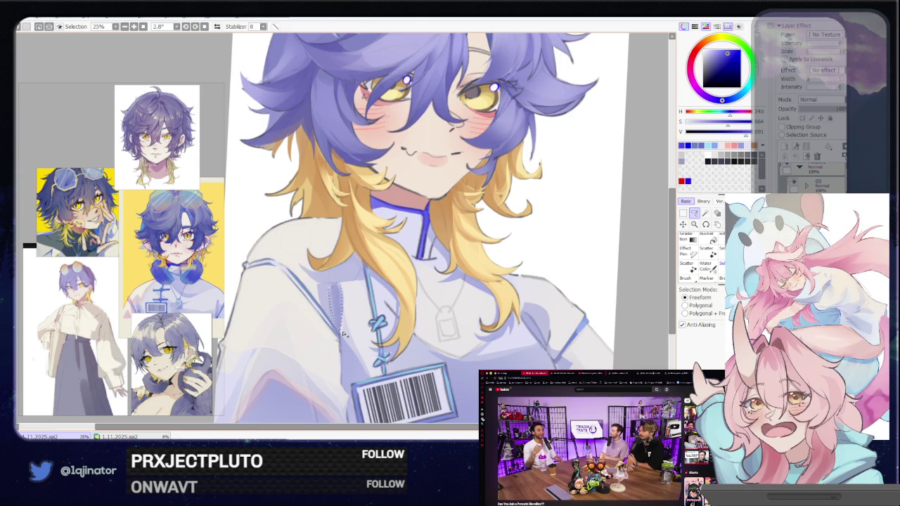
drag(548, 292, 506, 264)
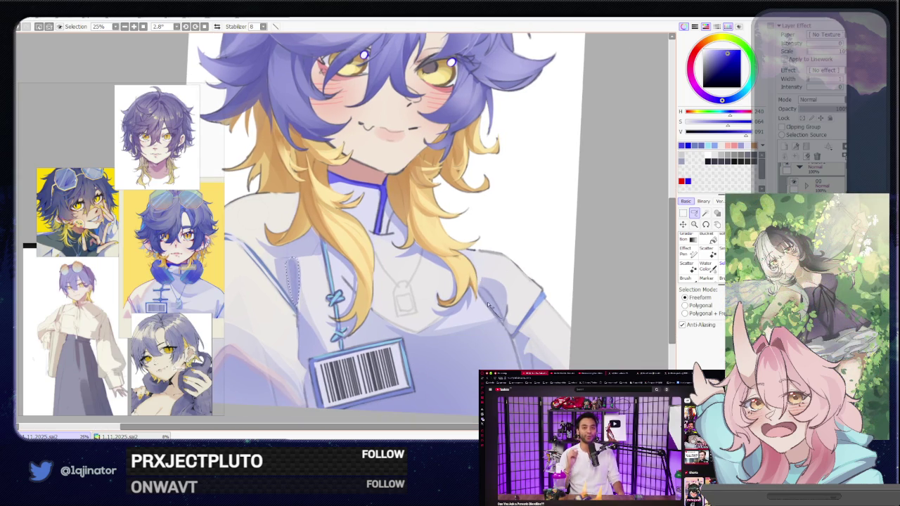
scroll(441, 278, down, 1)
key(b)
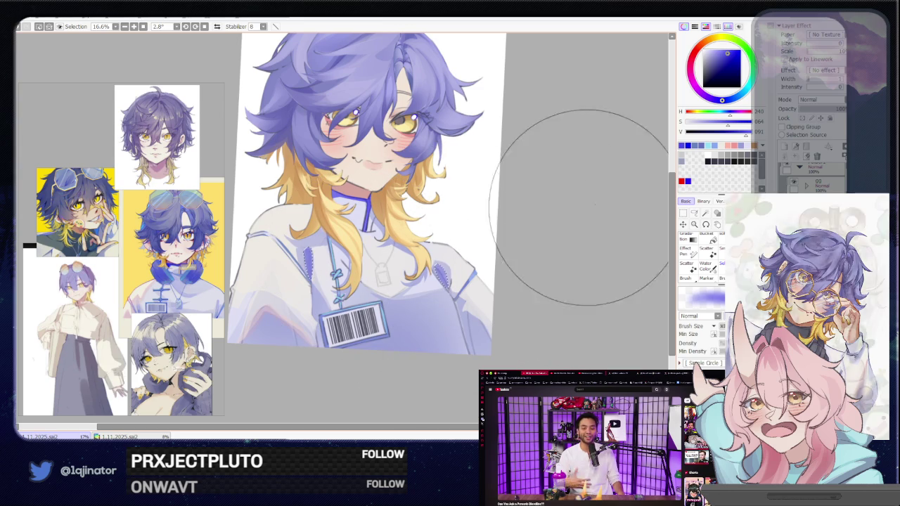
Zoom in on the head and pick a dark red painting colour.
click(694, 214)
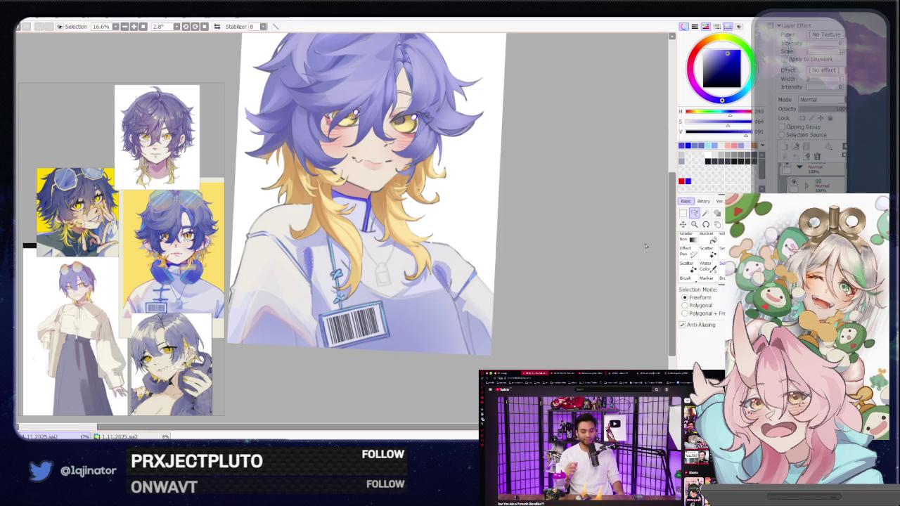
drag(573, 236, 546, 316)
mouse_move(484, 257)
mouse_down()
mouse_move(473, 286)
mouse_move(501, 313)
mouse_up()
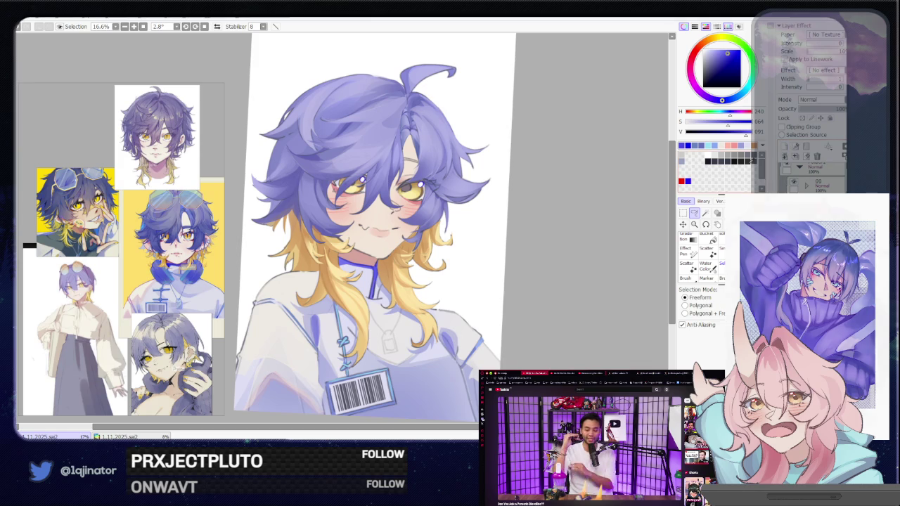
key(ctrl+plus)
key(b)
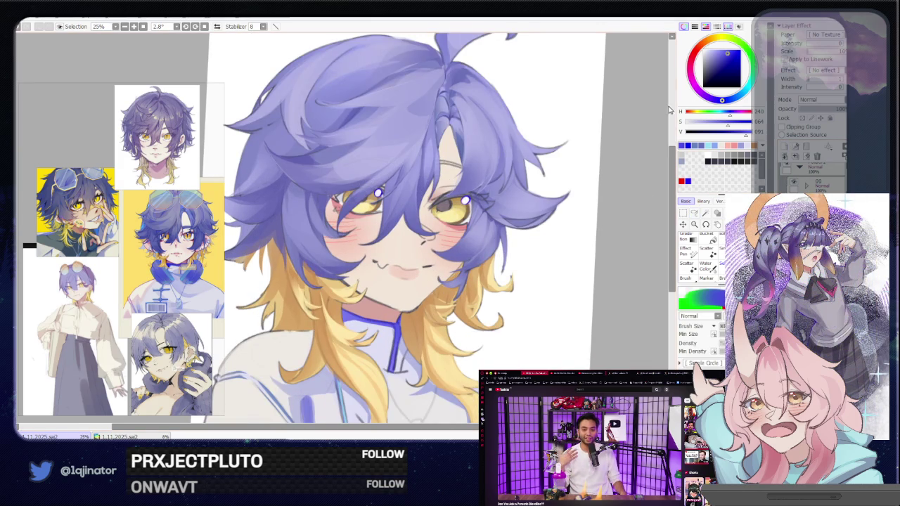
click(694, 54)
click(718, 67)
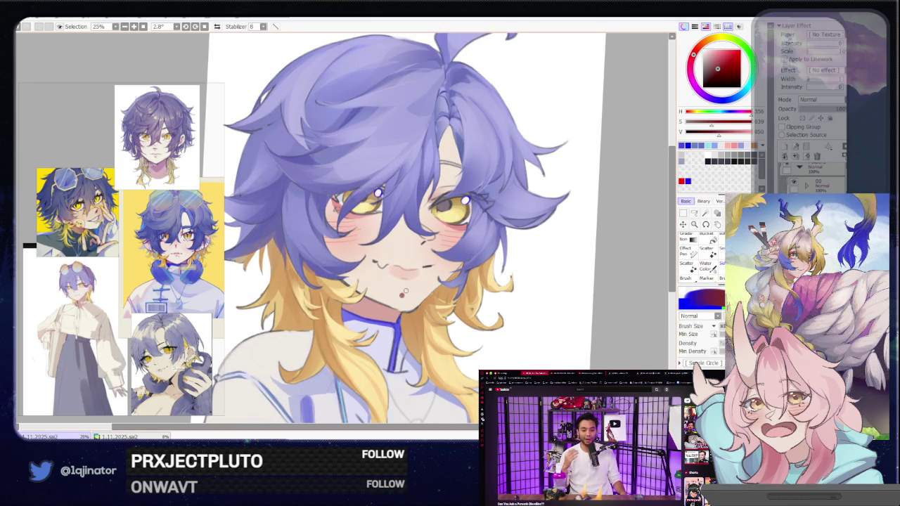
Flip the view horizontally, inspect the face at 50%, then zoom out to 16.6%.
click(694, 212)
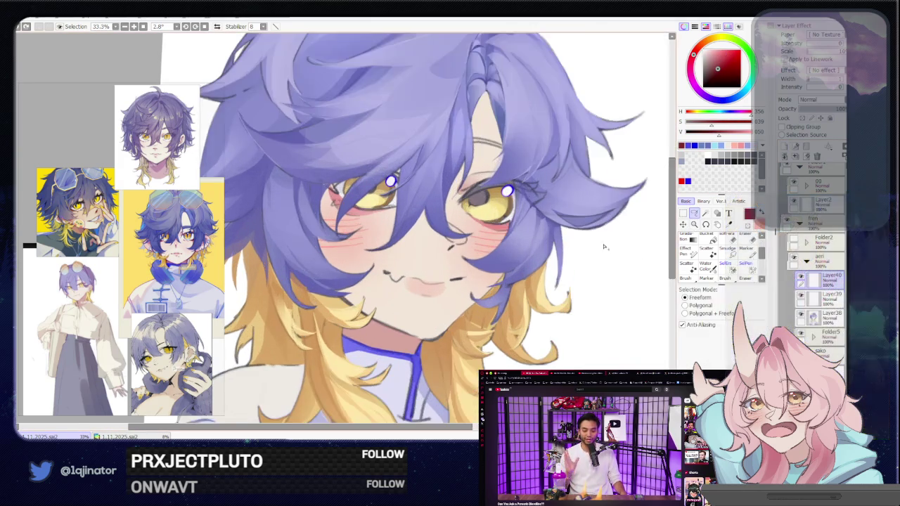
scroll(550, 253, up, 4)
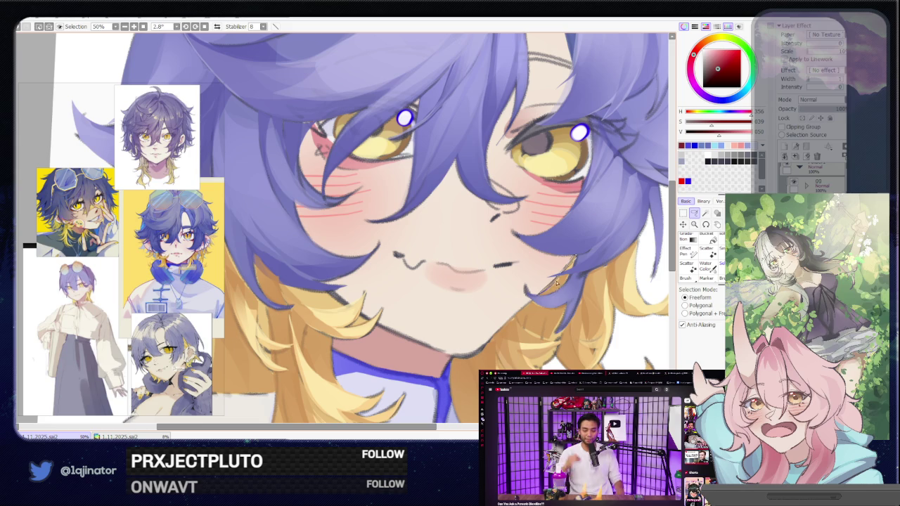
drag(557, 275, 585, 244)
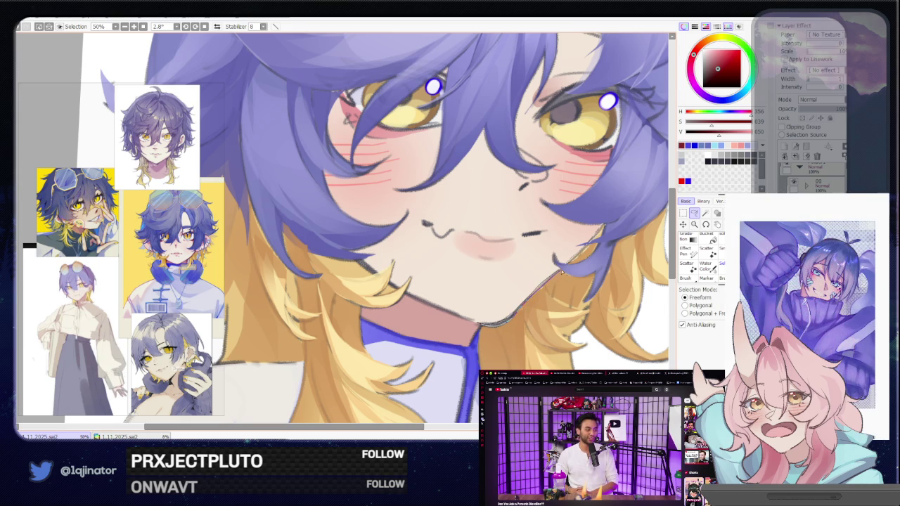
key(h)
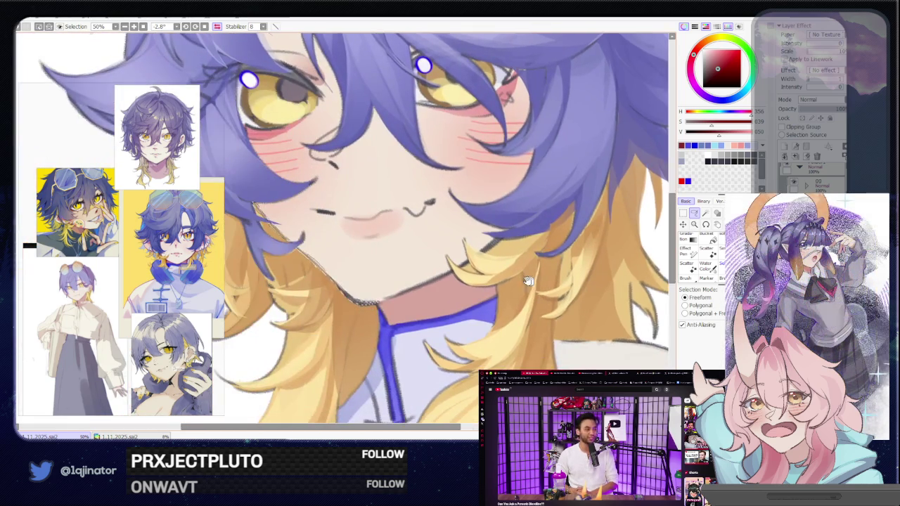
drag(500, 302, 450, 290)
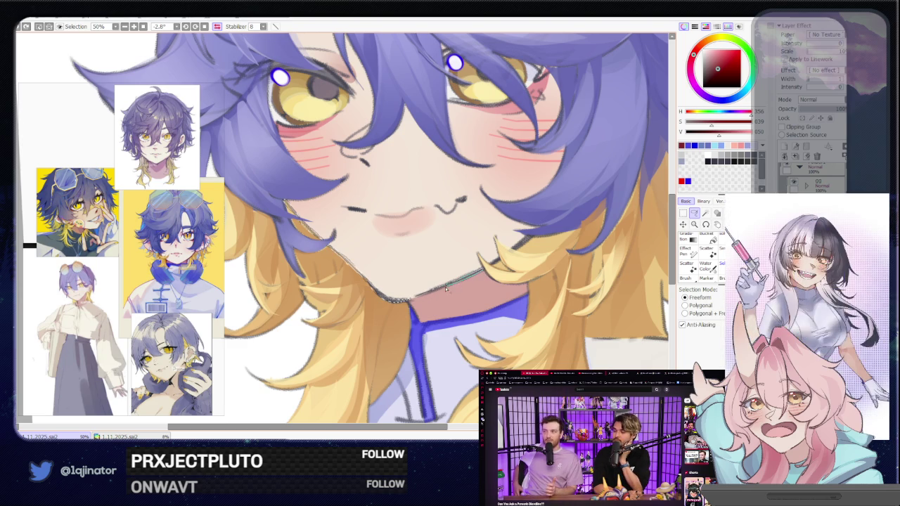
scroll(417, 299, up, 1)
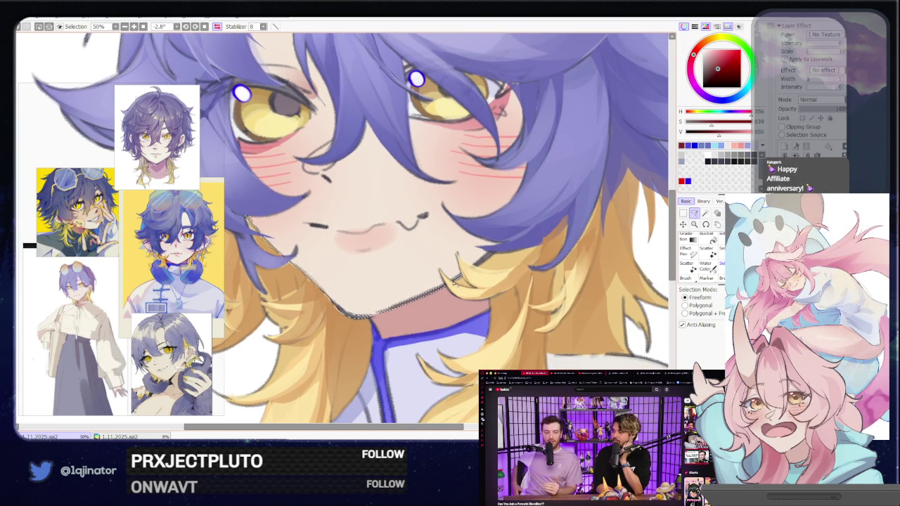
scroll(344, 229, down, 3)
scroll(344, 228, down, 2)
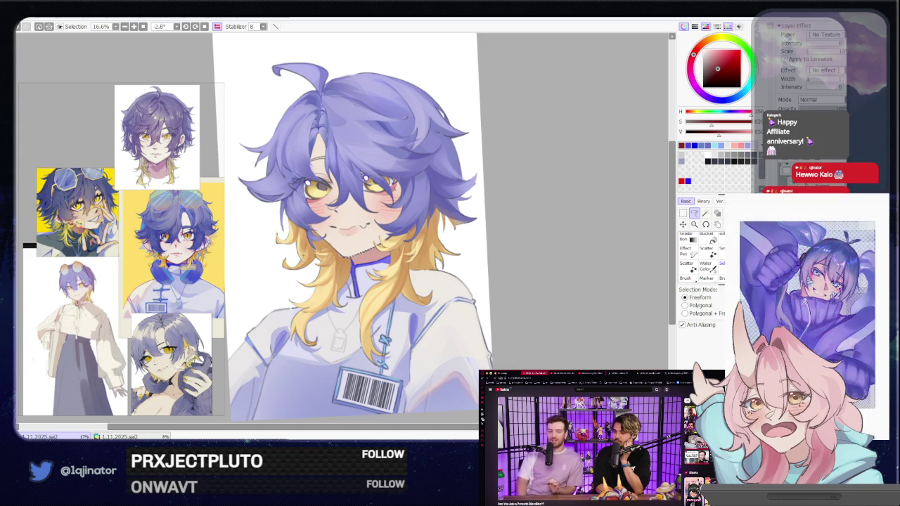
Deselect the face area and flip the view back to its normal orientation.
scroll(337, 229, up, 2)
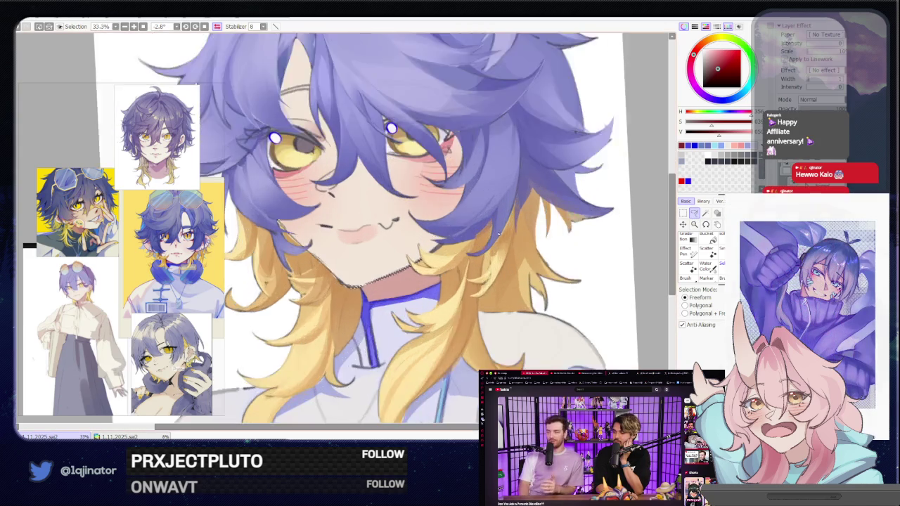
scroll(336, 229, up, 1)
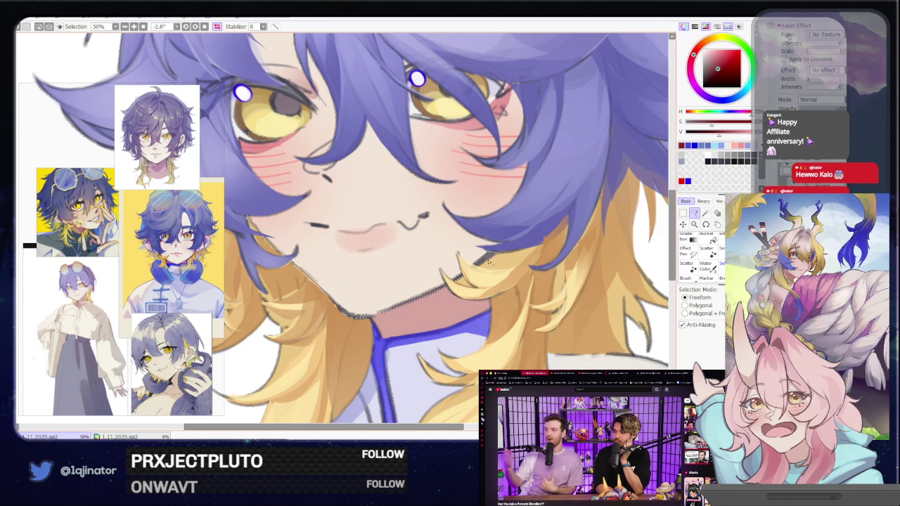
scroll(479, 267, down, 2)
scroll(479, 267, down, 2)
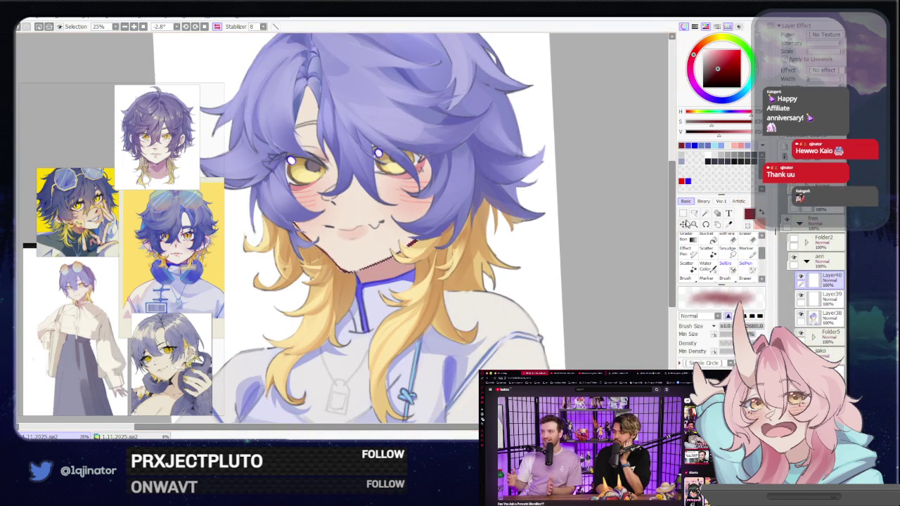
key(ctrl+d)
key(h)
drag(390, 313, 457, 263)
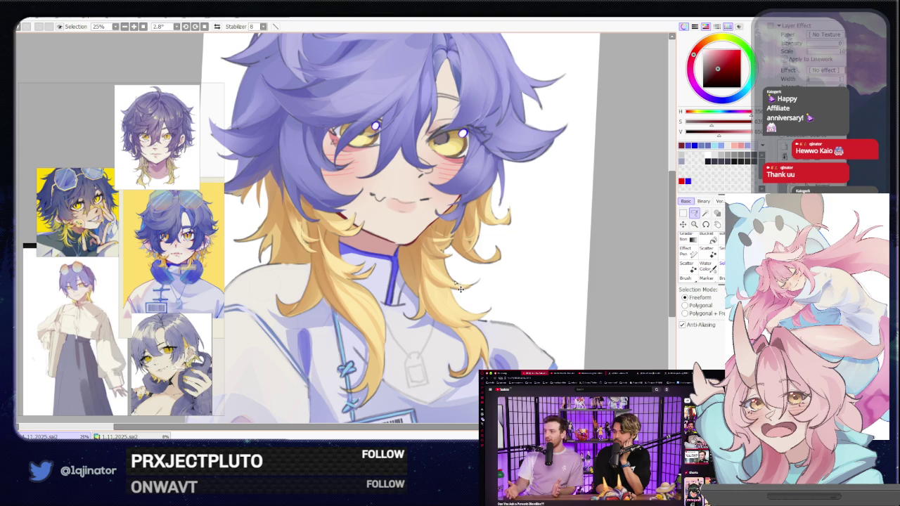
Bring up the Hue/Saturation adjustment with Ctrl+U, all values at +0.
key(ctrl+u)
key(Escape)
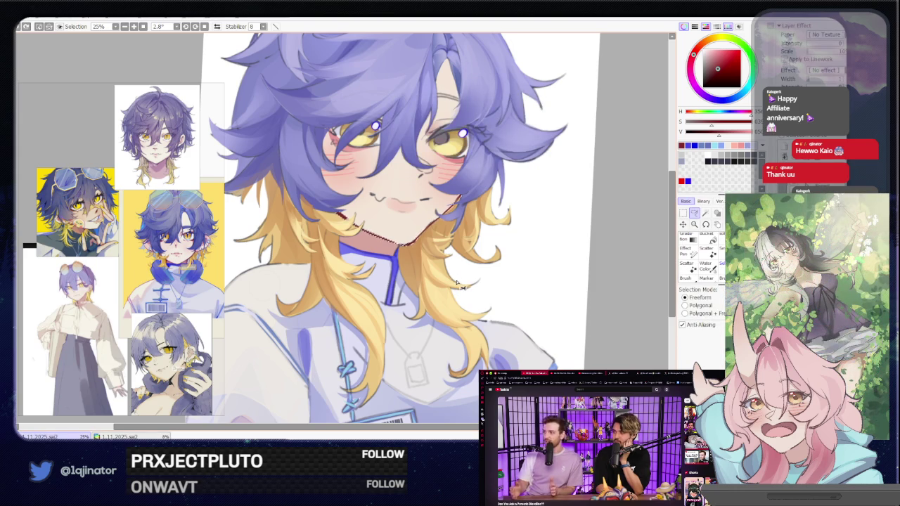
key(ctrl+u)
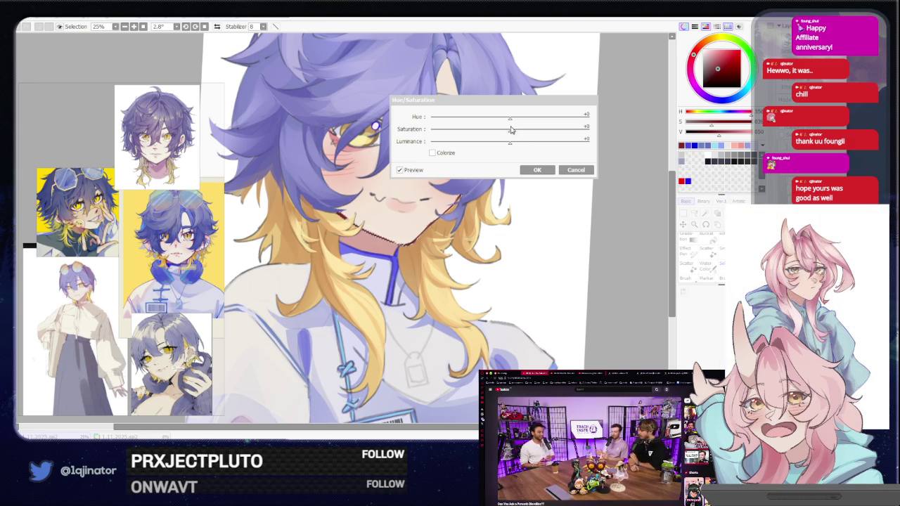
Apply Hue/Saturation with saturation +22 and luminance +15.
drag(511, 121, 522, 133)
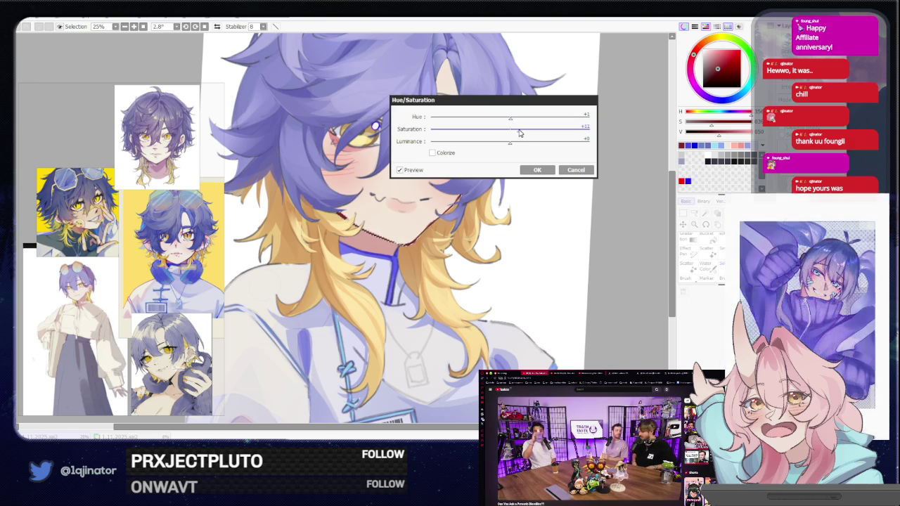
drag(523, 132, 528, 132)
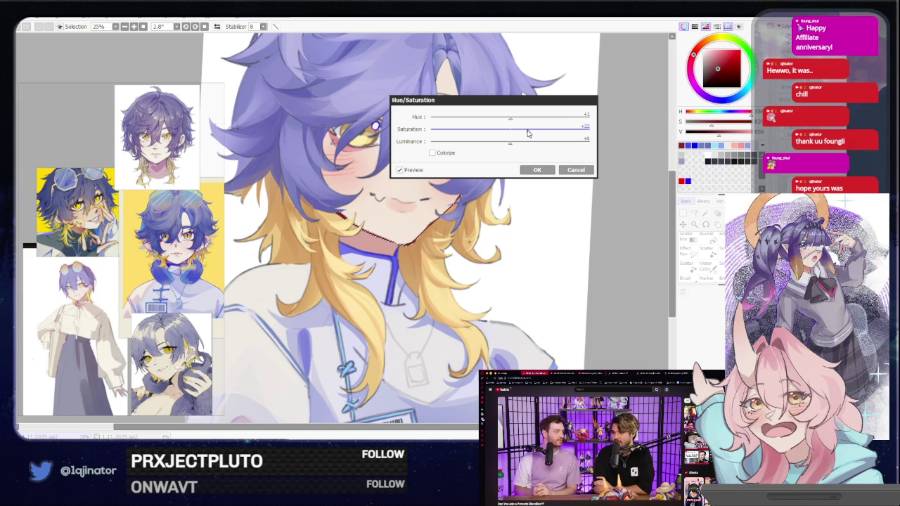
click(522, 143)
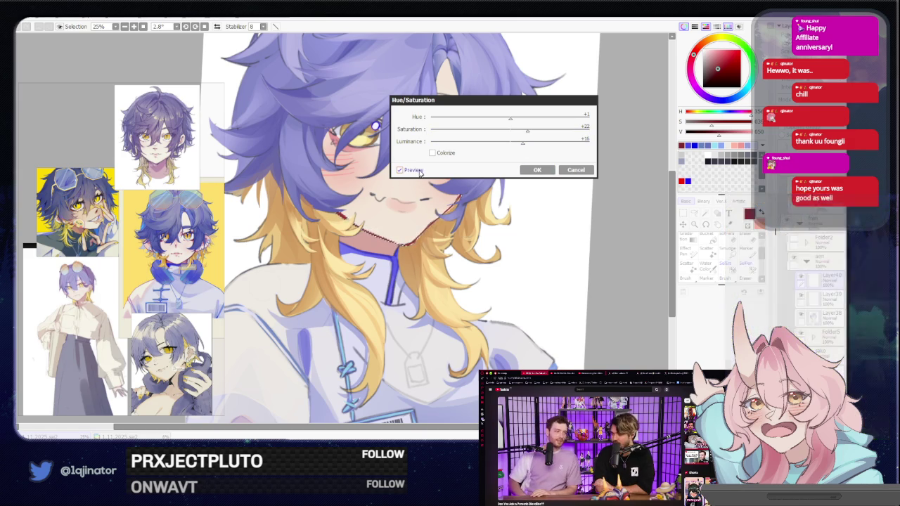
click(536, 170)
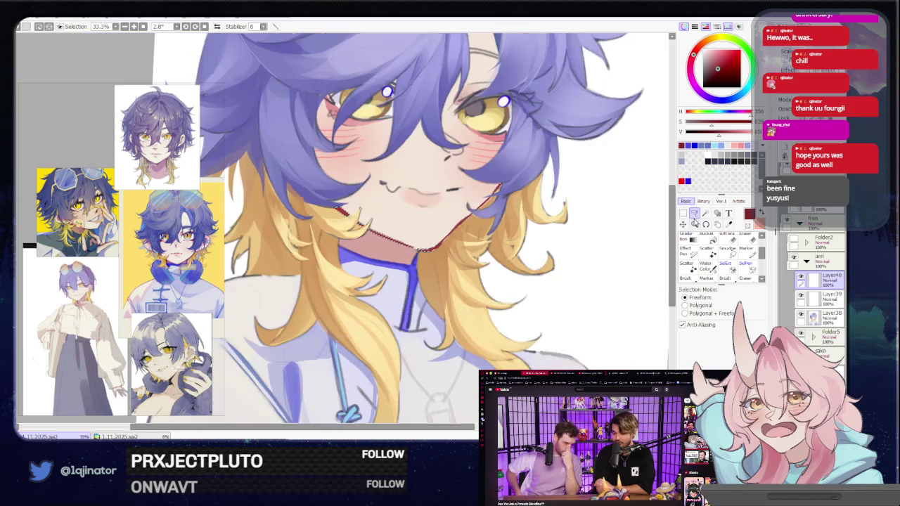
Zoom in on the chin and back out to review the brightened bust.
scroll(496, 247, up, 1)
key(b)
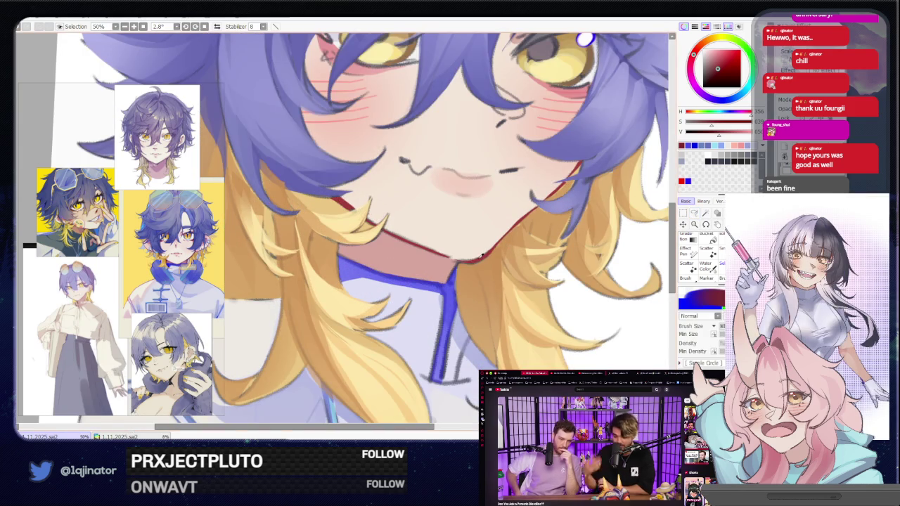
scroll(497, 248, down, 1)
scroll(499, 246, up, 1)
scroll(502, 243, up, 1)
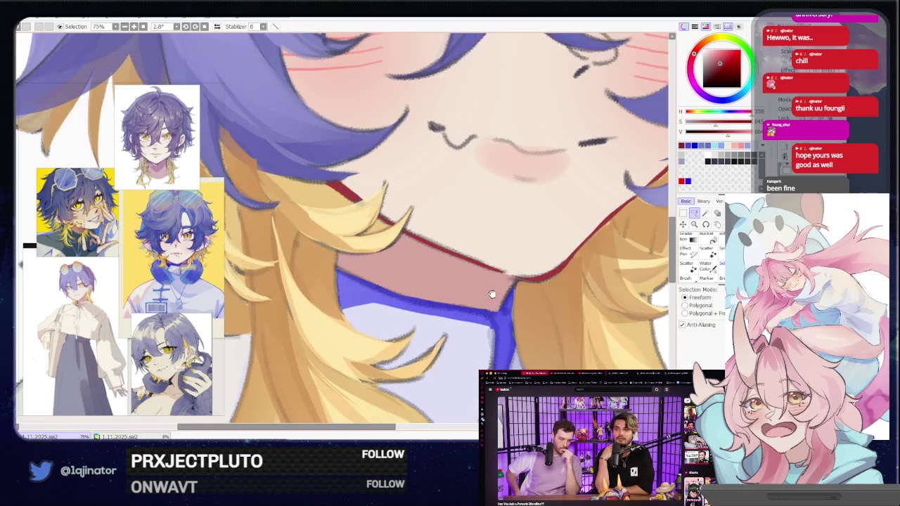
key(l)
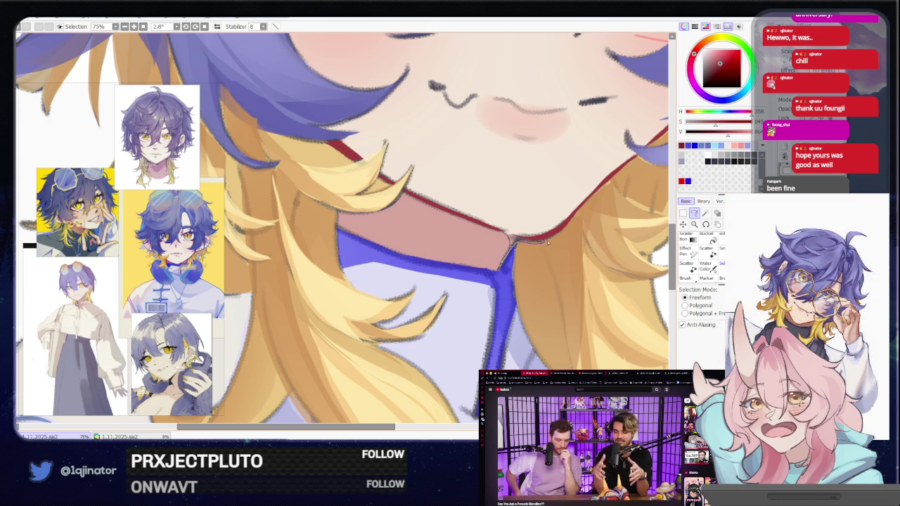
key(w)
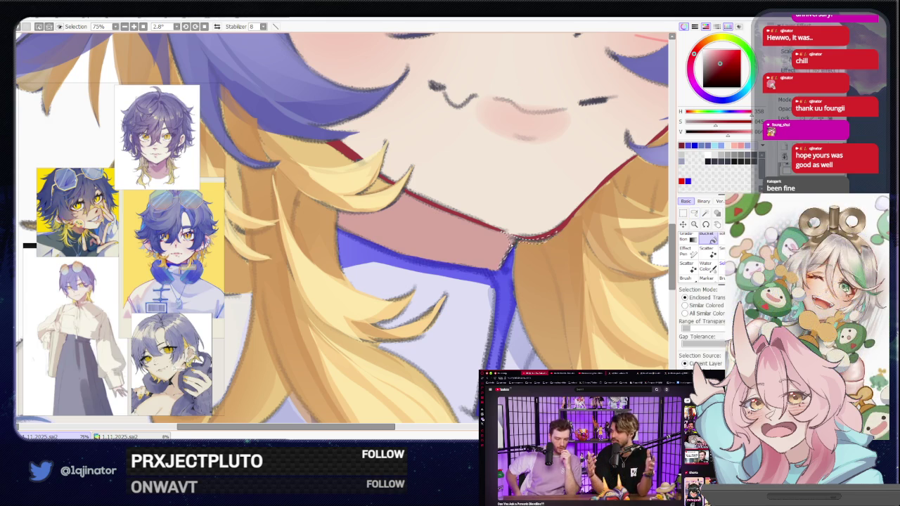
scroll(617, 220, down, 1)
scroll(616, 220, down, 3)
scroll(510, 209, down, 1)
key(l)
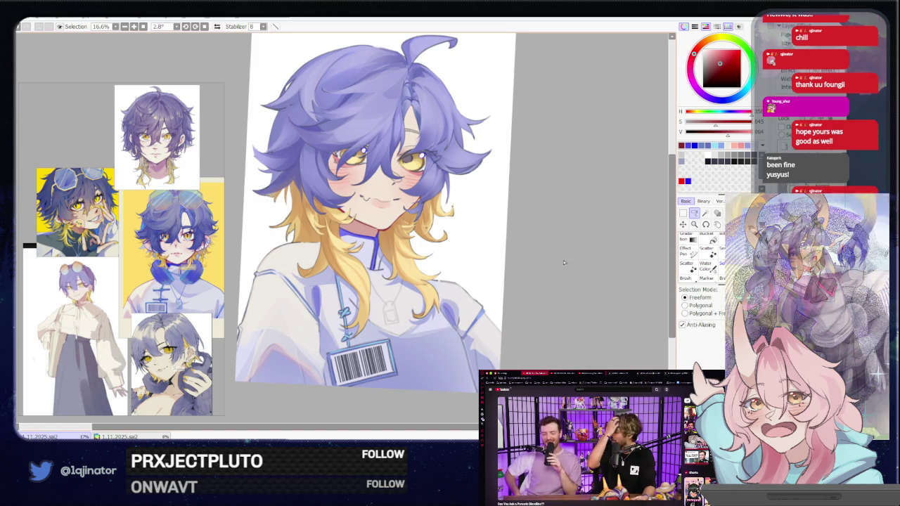
Tilt and zoom around the hair tuft, then pick a dark blue painting colour.
mouse_move(569, 247)
mouse_down()
mouse_move(552, 265)
mouse_move(563, 270)
mouse_up()
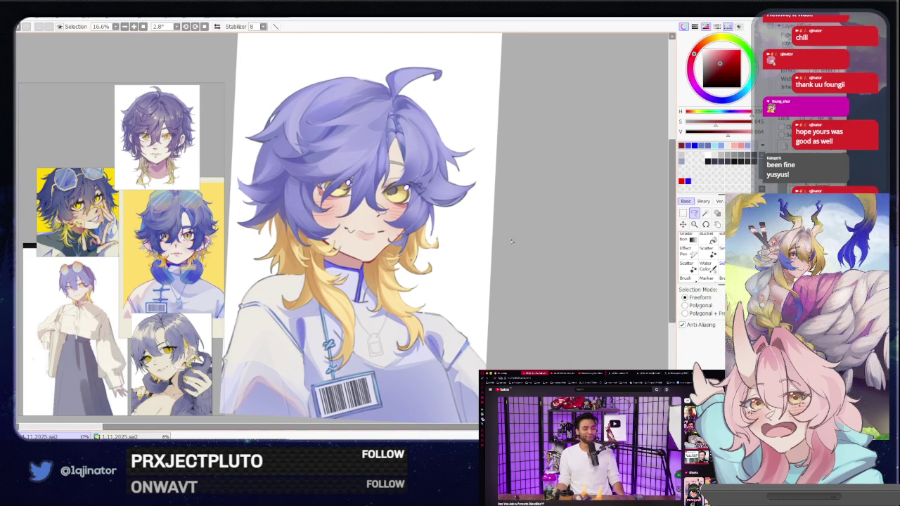
scroll(431, 242, up, 2)
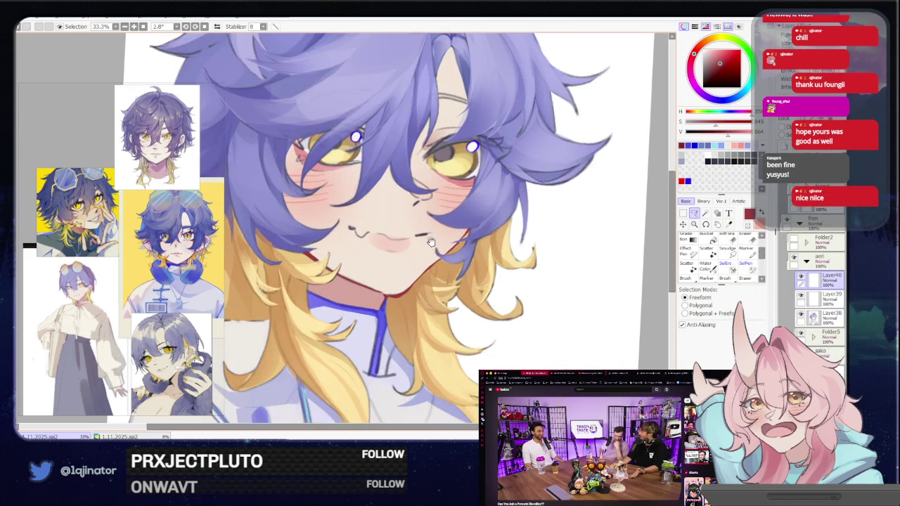
drag(431, 241, 402, 281)
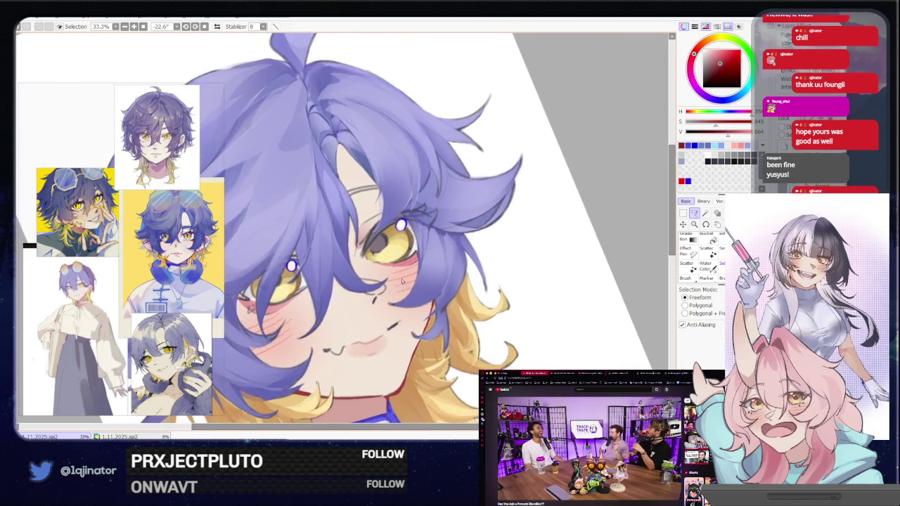
scroll(402, 281, up, 1)
scroll(402, 281, down, 3)
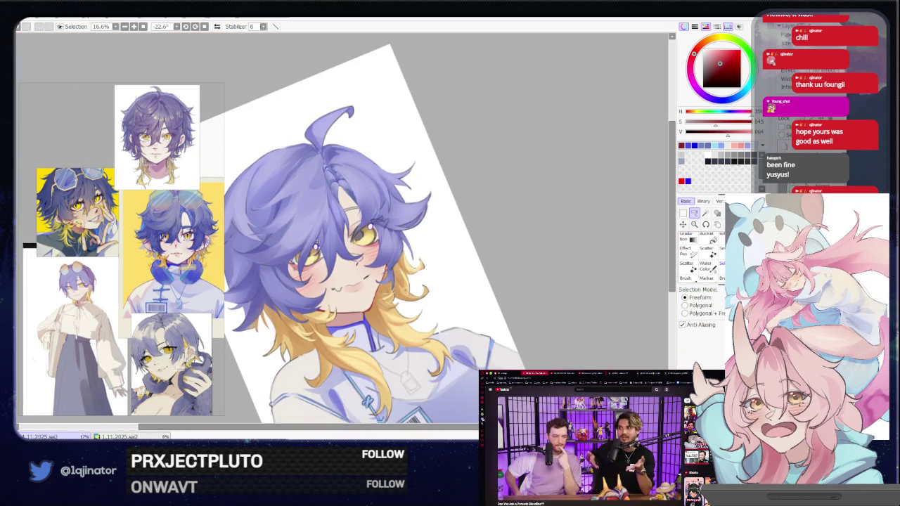
drag(439, 358, 485, 309)
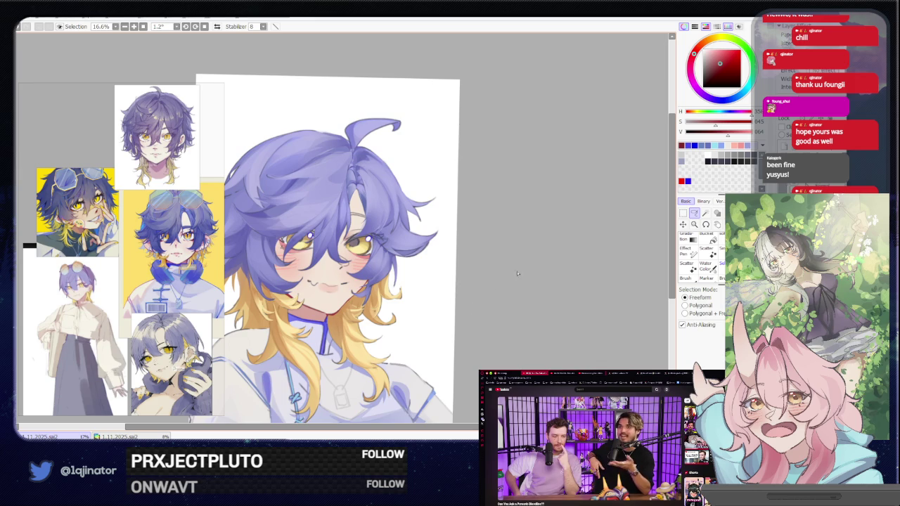
drag(431, 277, 486, 298)
scroll(335, 259, up, 1)
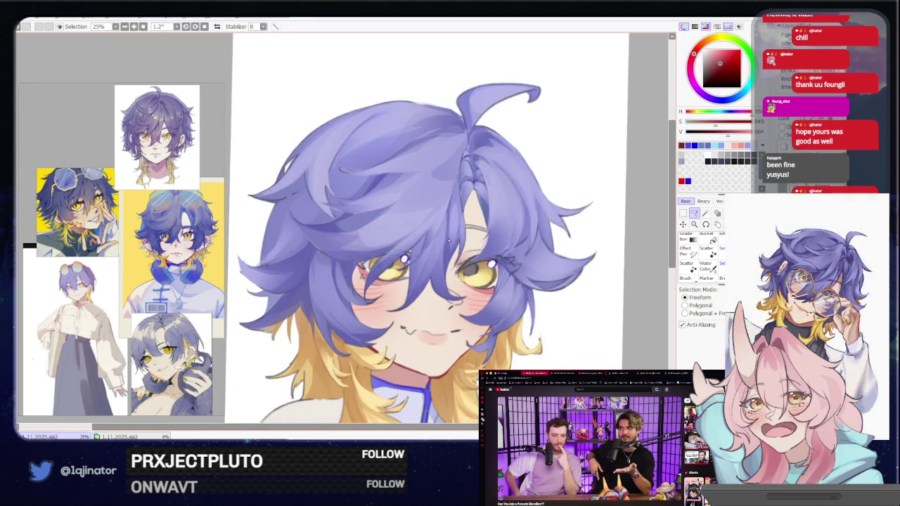
key(b)
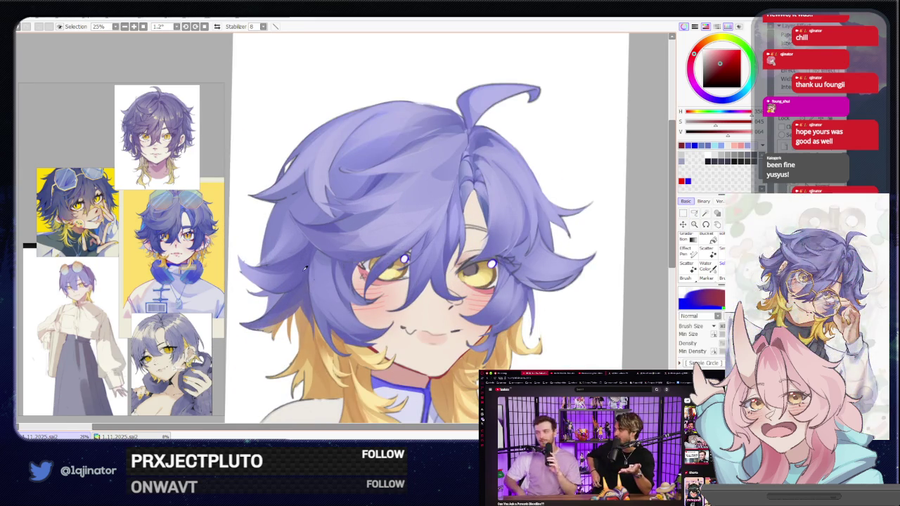
alt+click(323, 266)
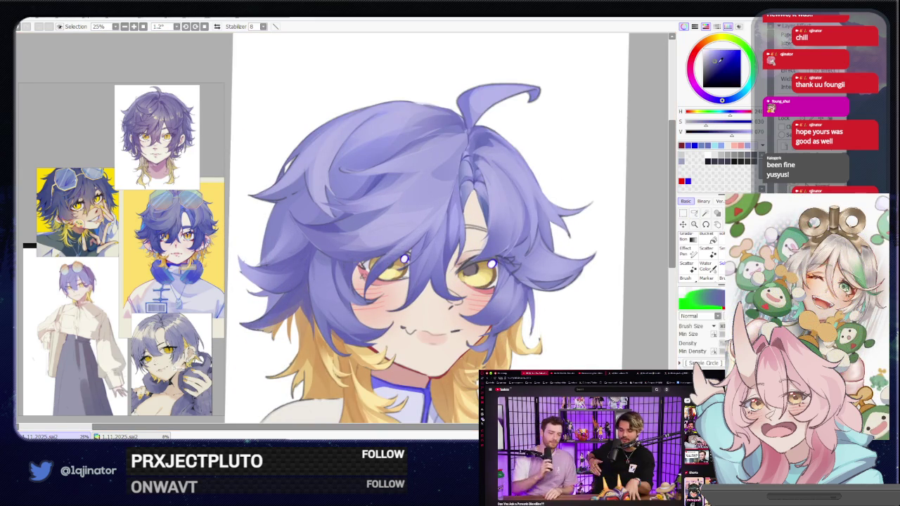
click(694, 213)
Rotate and zoom around the top hair tuft, then return the view near upright.
drag(643, 244, 608, 251)
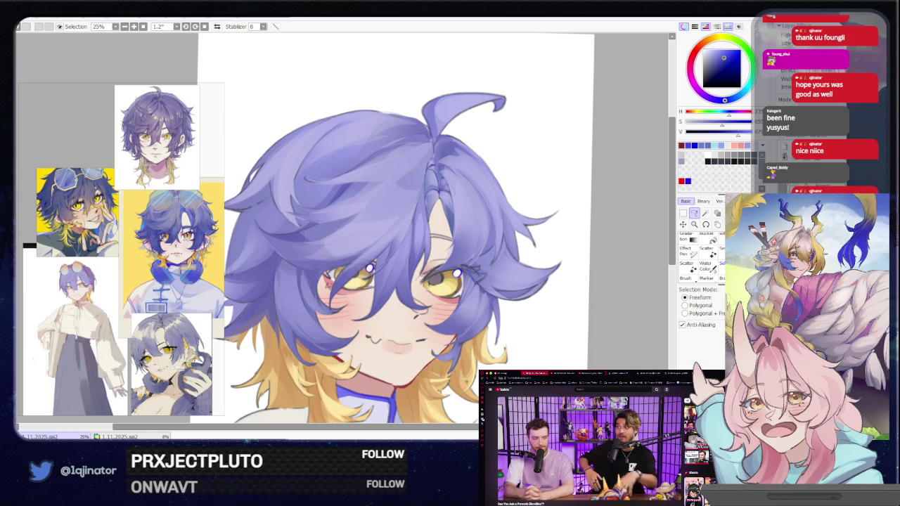
mouse_move(637, 257)
mouse_down()
mouse_move(443, 273)
mouse_move(443, 262)
mouse_up()
scroll(443, 273, up, 3)
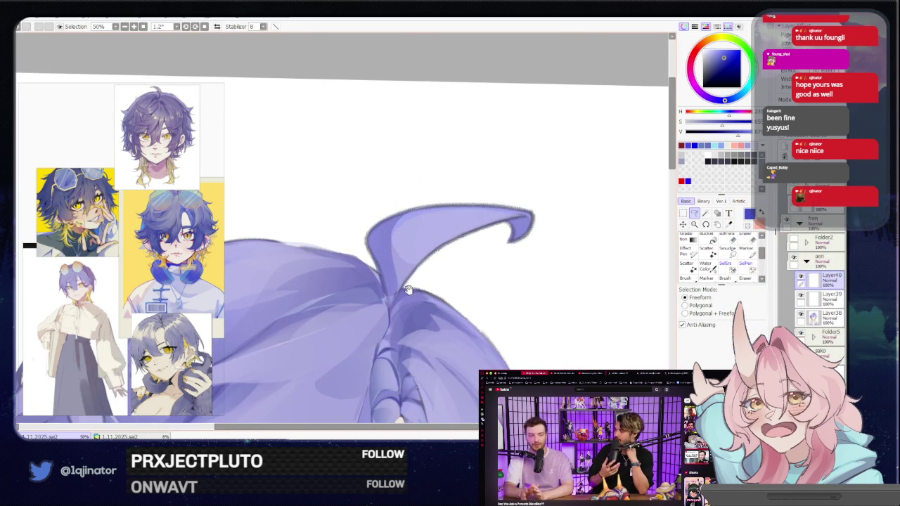
scroll(392, 295, up, 1)
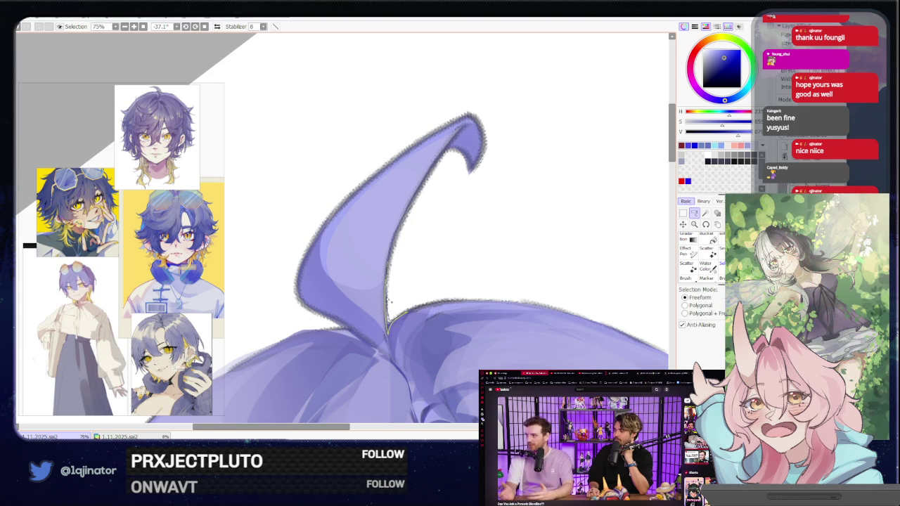
mouse_move(391, 302)
mouse_down()
mouse_move(331, 301)
mouse_move(338, 282)
mouse_up()
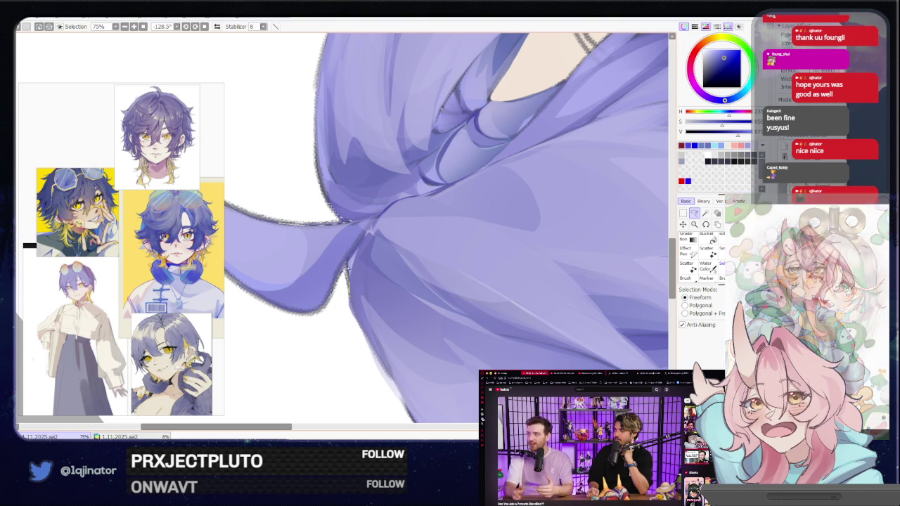
key(w)
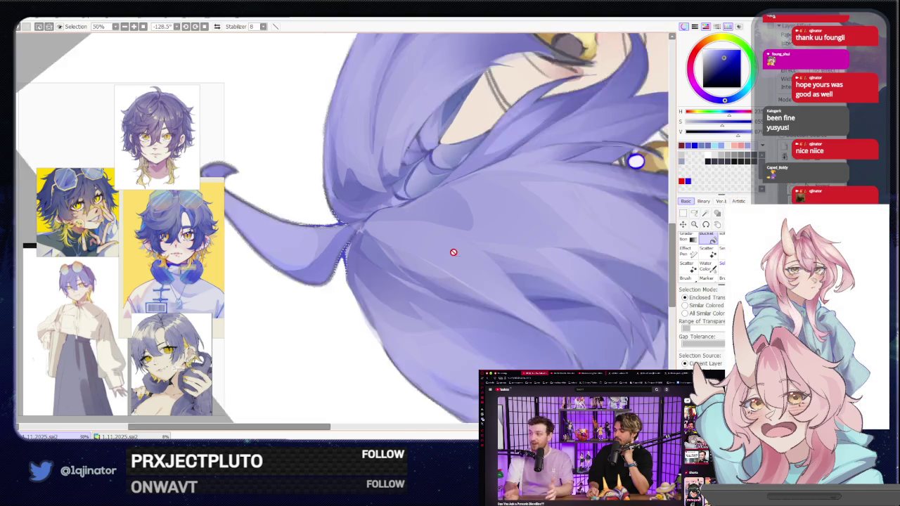
scroll(454, 251, down, 5)
drag(542, 258, 330, 322)
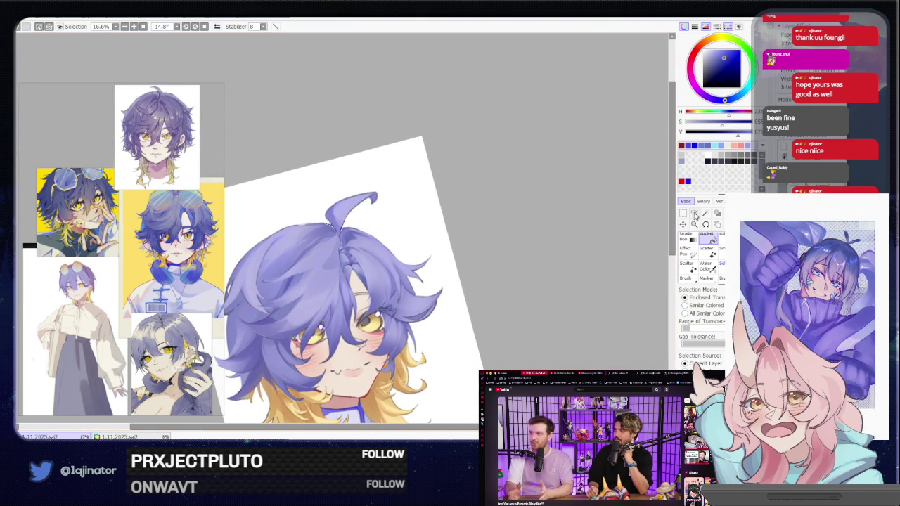
Straighten the view and zoom in close on the purple hair lock's edge.
click(695, 214)
drag(536, 288, 485, 290)
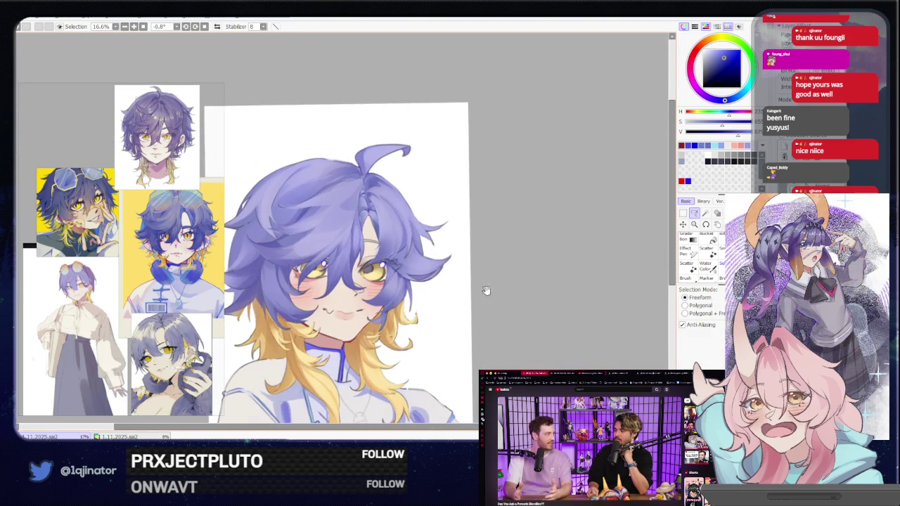
scroll(485, 290, up, 2)
scroll(485, 290, up, 3)
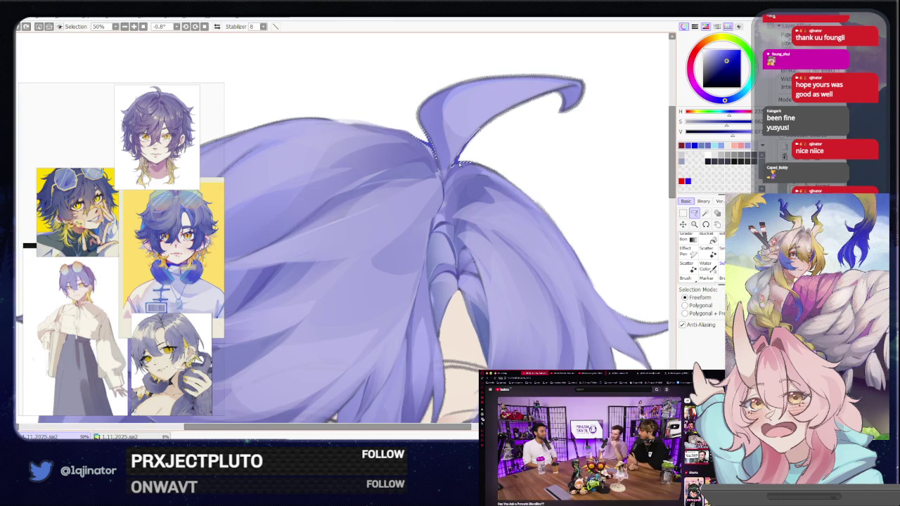
scroll(661, 234, down, 5)
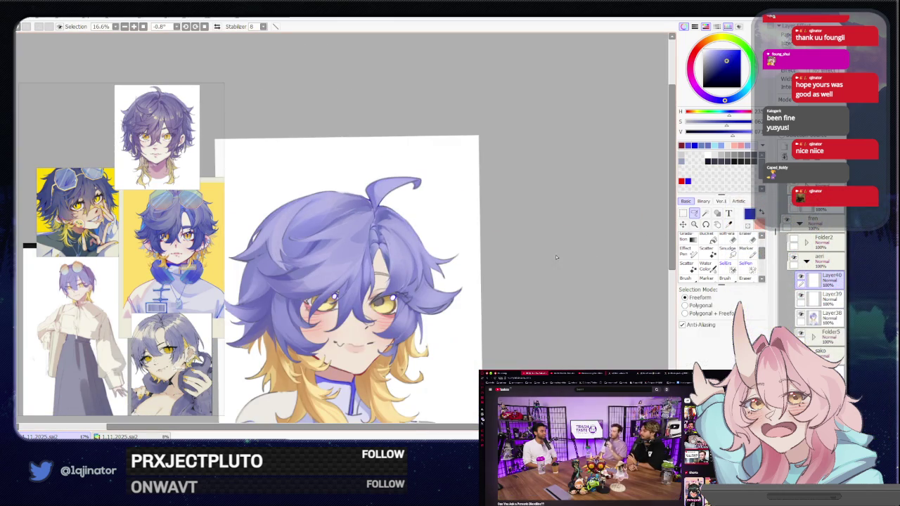
scroll(509, 267, up, 1)
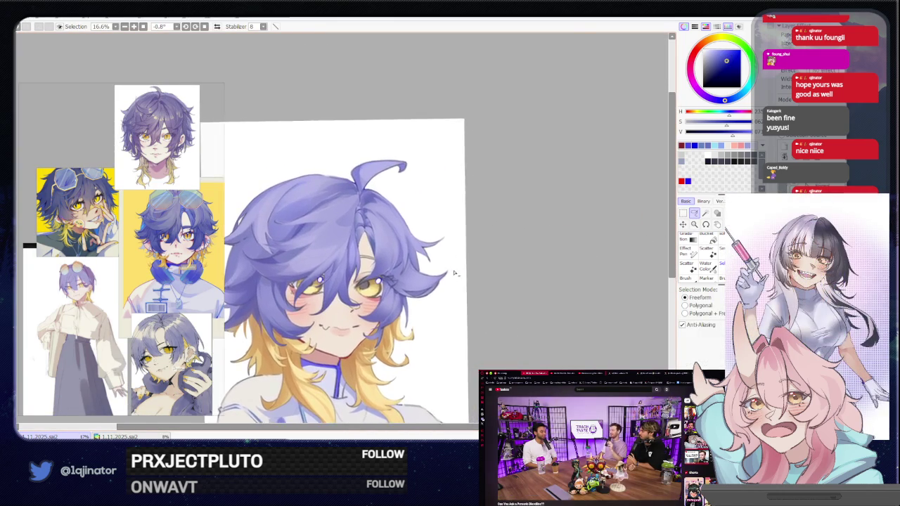
scroll(444, 260, up, 4)
scroll(444, 260, up, 1)
scroll(440, 266, up, 1)
scroll(437, 269, up, 1)
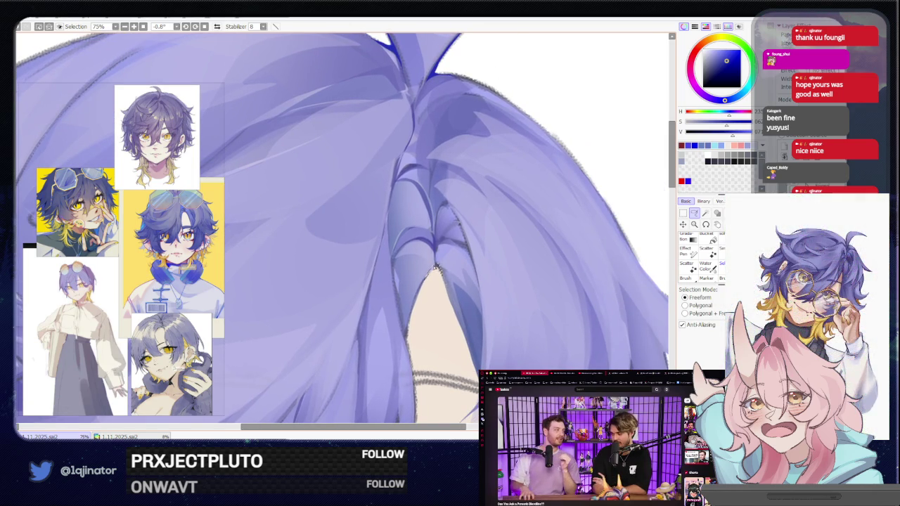
drag(437, 269, 430, 282)
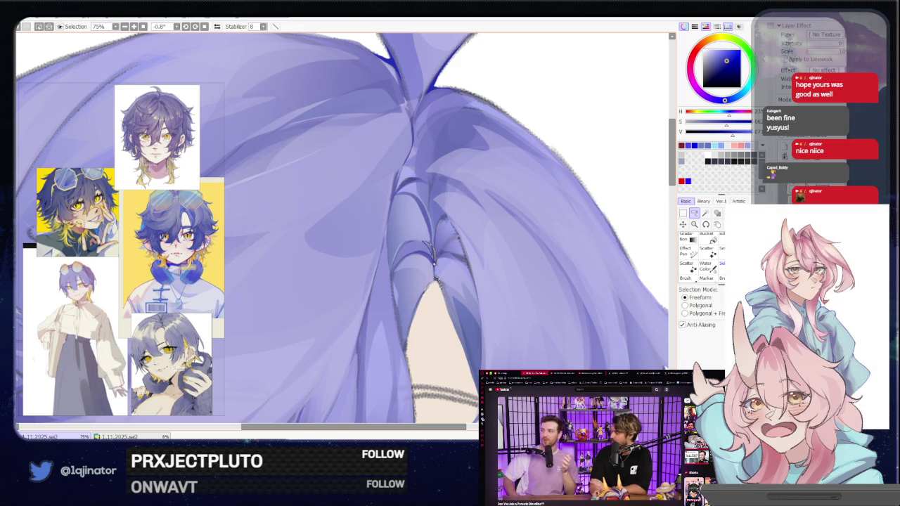
scroll(426, 291, down, 2)
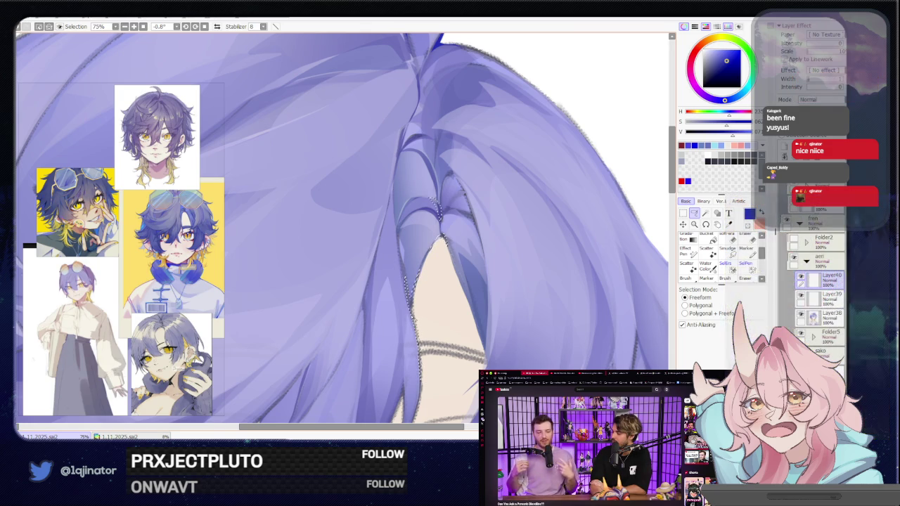
Undo the last action and reposition the view of the artwork near upright.
key(w)
key(minus)
key(minus)
key(minus)
key(minus)
key(minus)
key(l)
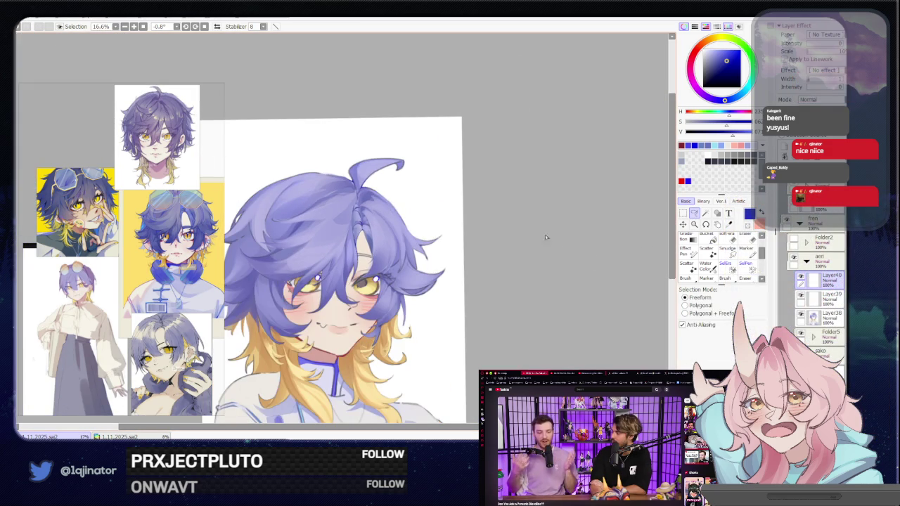
key(ctrl+z)
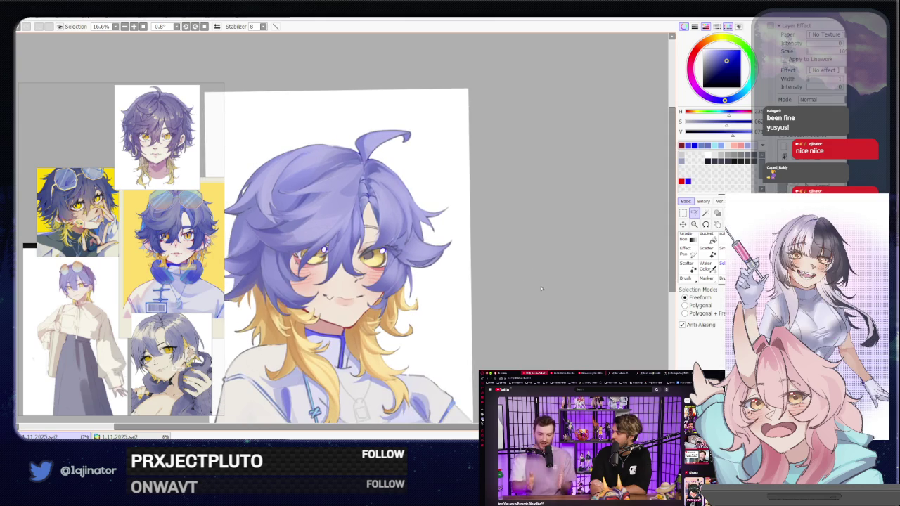
mouse_move(527, 286)
mouse_down()
mouse_move(445, 271)
mouse_move(324, 329)
mouse_move(307, 314)
mouse_up()
scroll(325, 330, up, 3)
scroll(328, 243, up, 1)
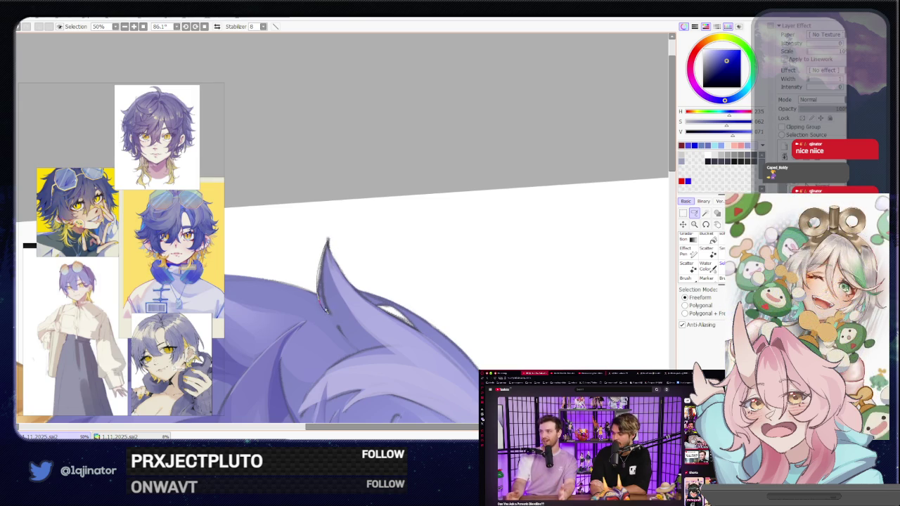
drag(327, 272, 405, 248)
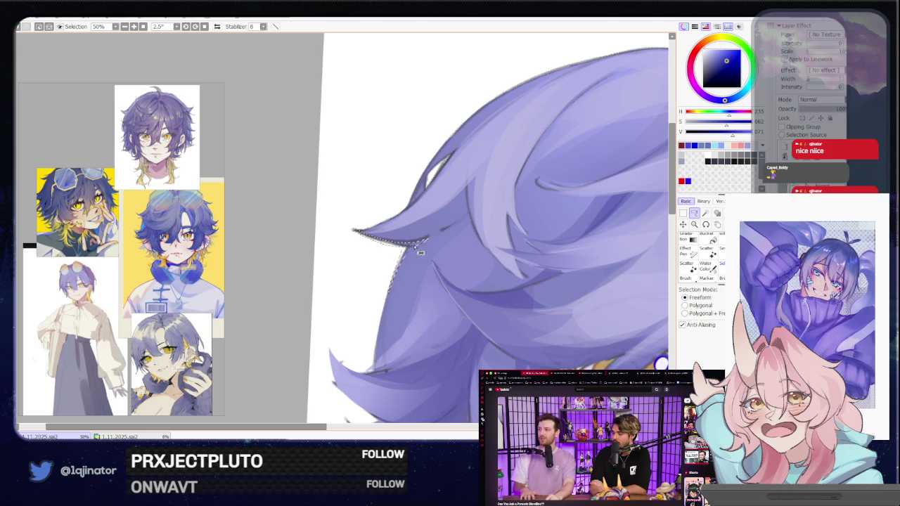
key(w)
scroll(492, 246, down, 4)
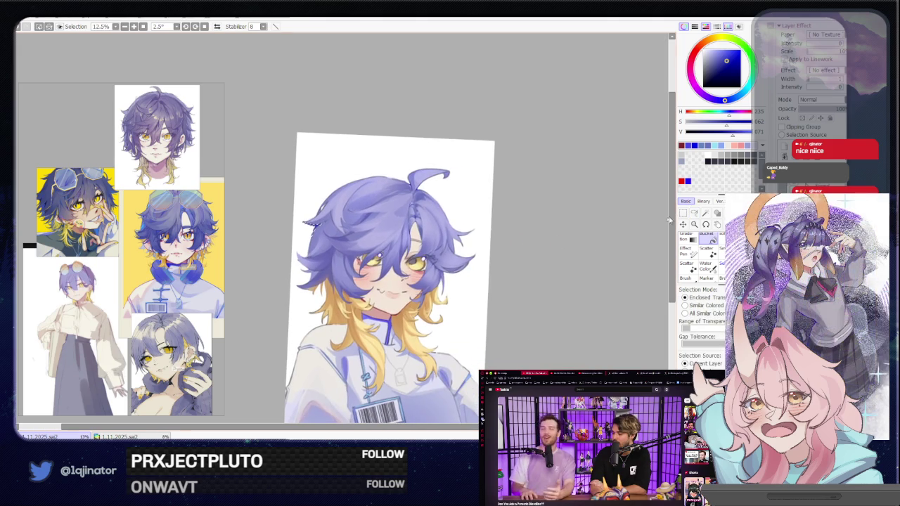
With the lasso active, tilt and zoom onto the hair lock edge near the eye.
click(694, 214)
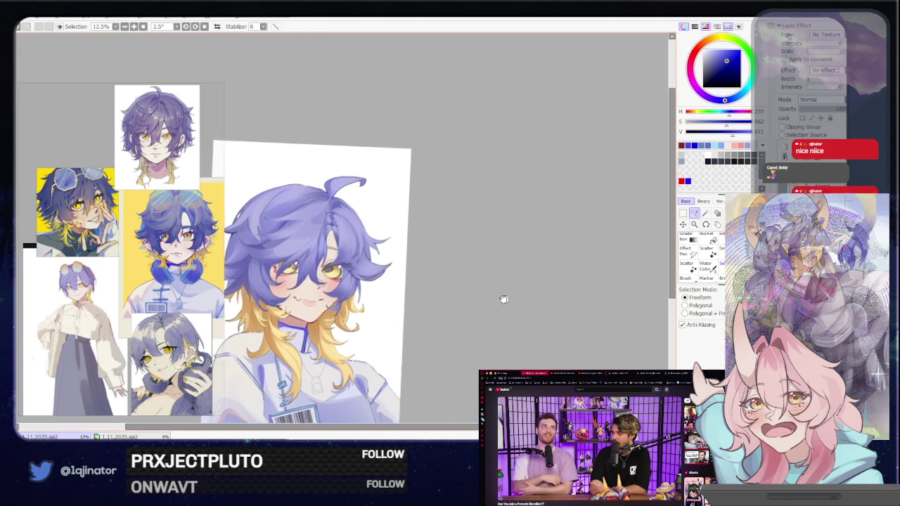
scroll(452, 287, up, 4)
drag(380, 310, 358, 275)
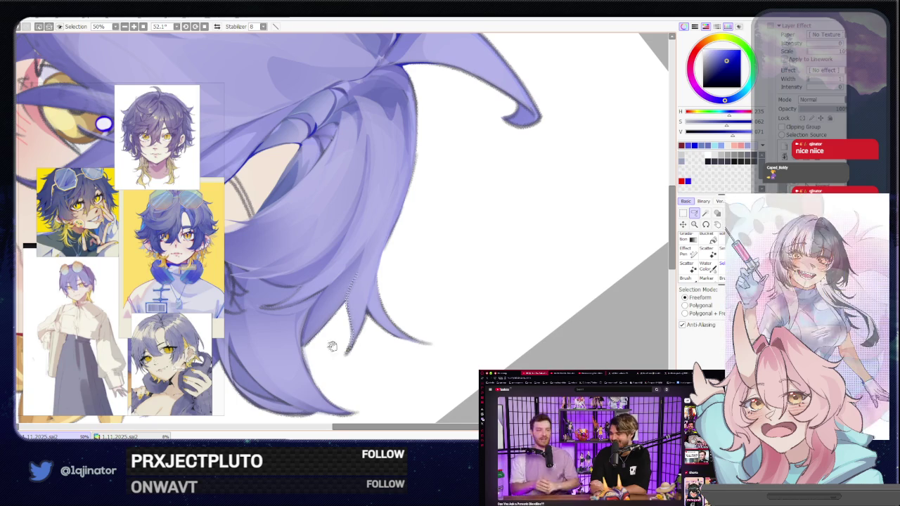
drag(331, 341, 422, 239)
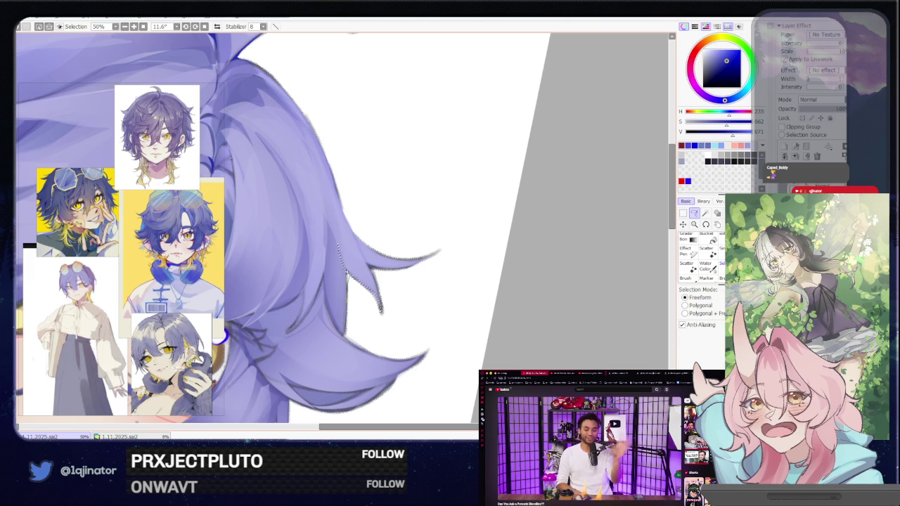
key(minus)
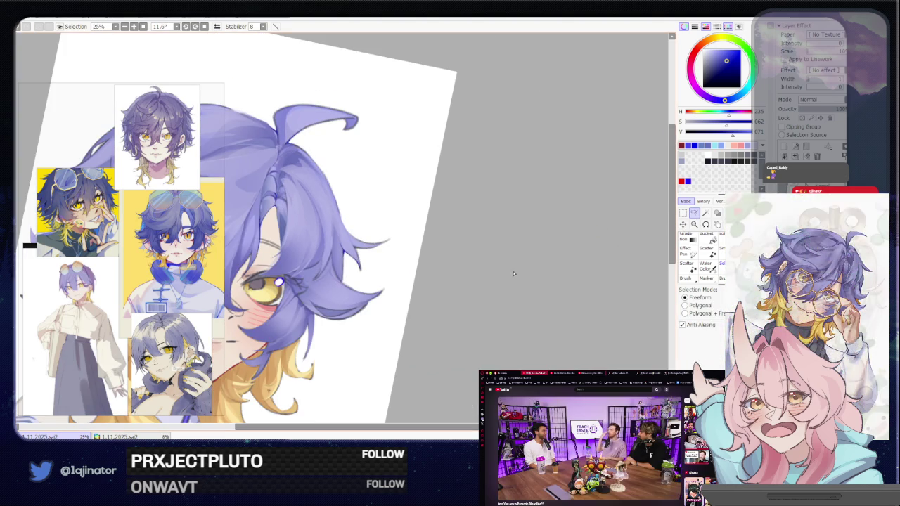
key(plus)
key(plus)
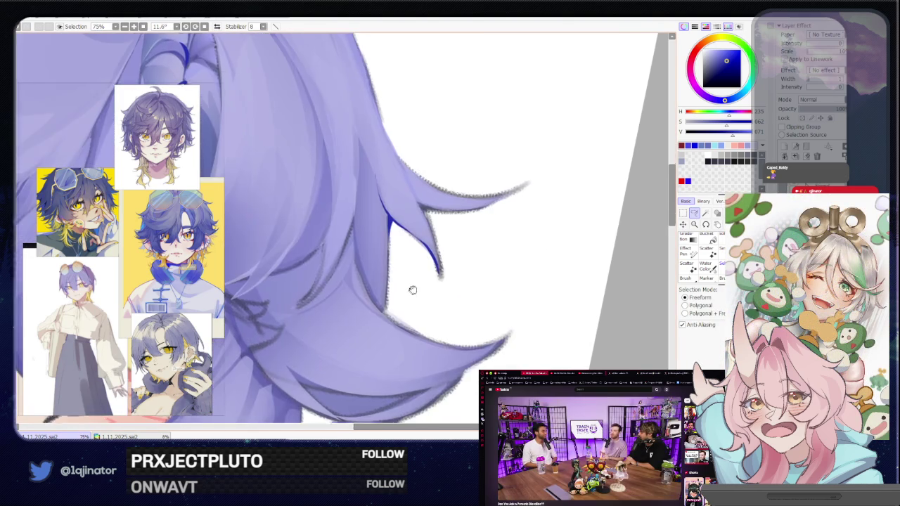
drag(419, 326, 343, 291)
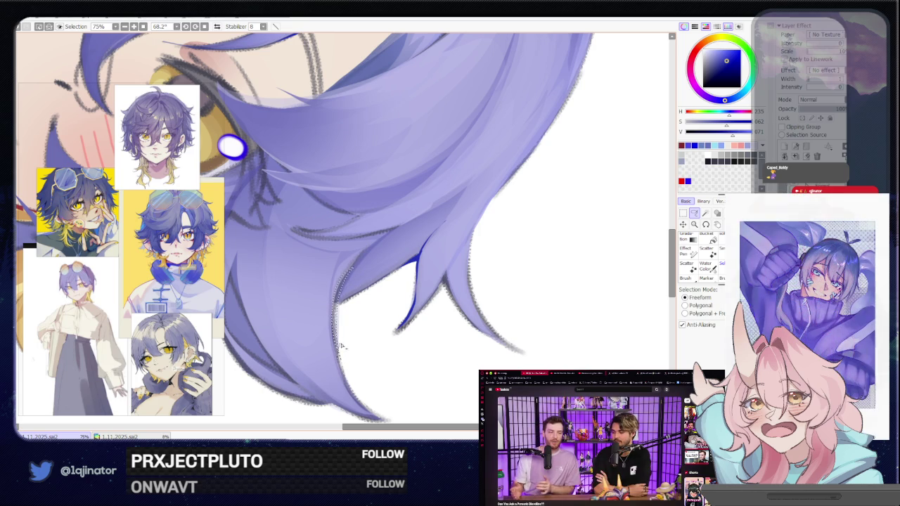
drag(341, 346, 386, 299)
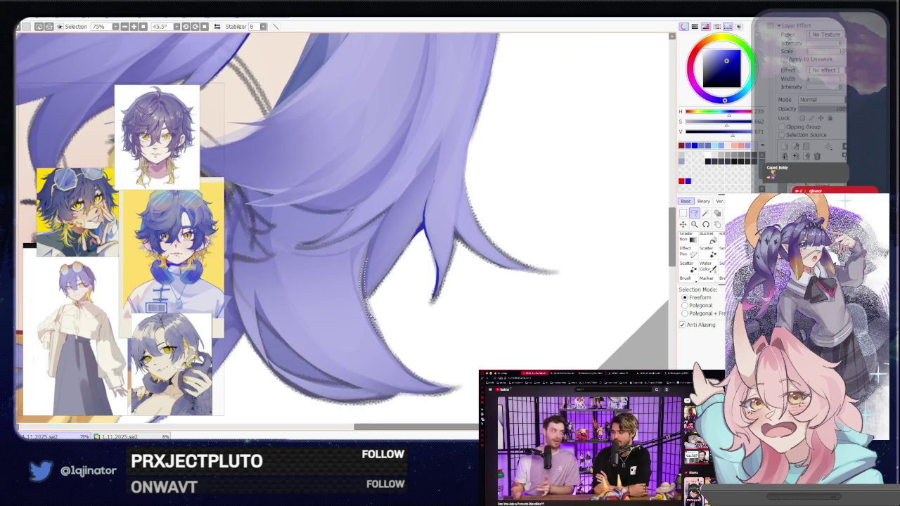
Bucket-fill the strip along the hair edge dark blue and zoom out to review.
key(g)
click(364, 321)
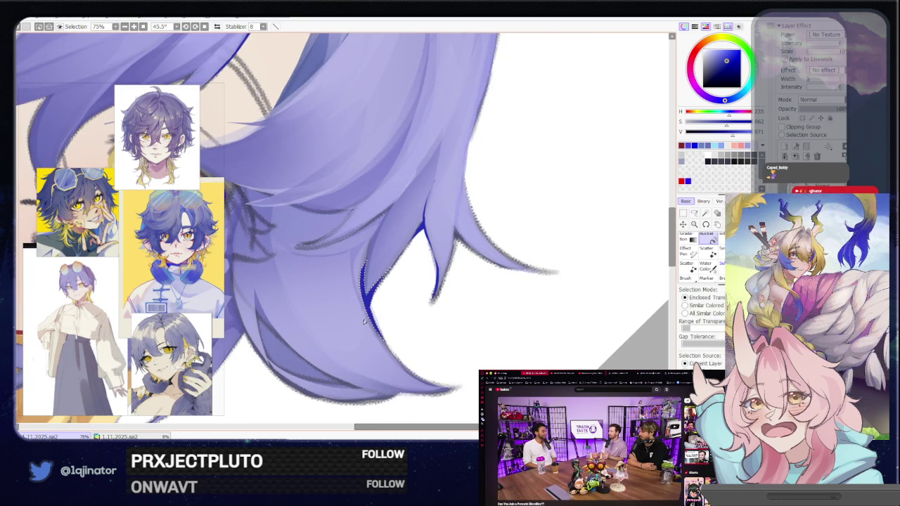
scroll(599, 233, down, 5)
key(l)
mouse_move(598, 233)
mouse_down()
mouse_move(535, 240)
mouse_move(459, 328)
mouse_up()
mouse_move(464, 255)
mouse_down()
mouse_move(512, 312)
mouse_move(504, 315)
mouse_move(548, 237)
mouse_move(526, 277)
mouse_move(551, 261)
mouse_move(544, 257)
mouse_up()
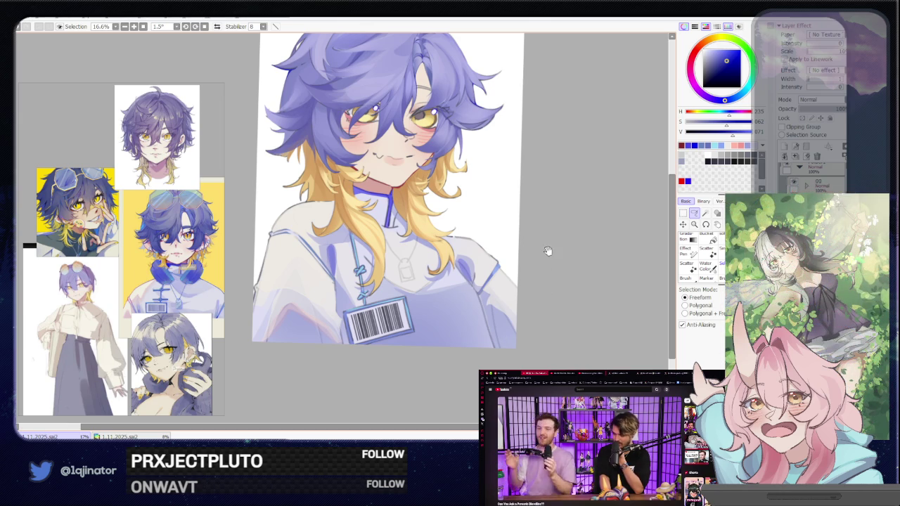
Straighten the canvas view and pick a paler, less saturated purple.
key(ctrl+z)
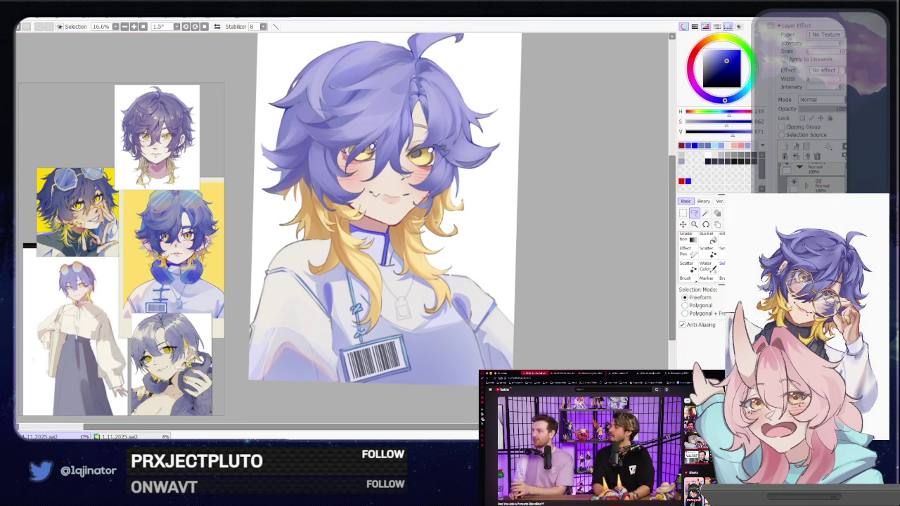
scroll(331, 174, up, 1)
scroll(330, 175, up, 2)
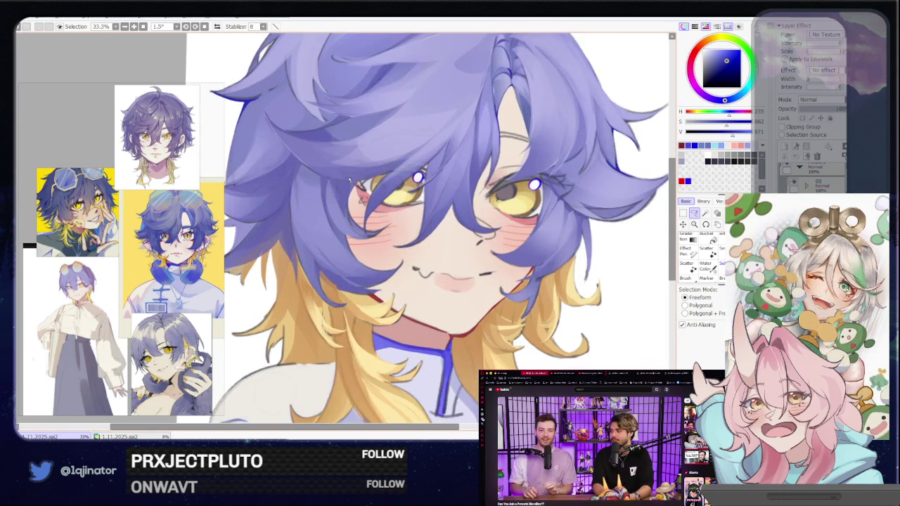
key(b)
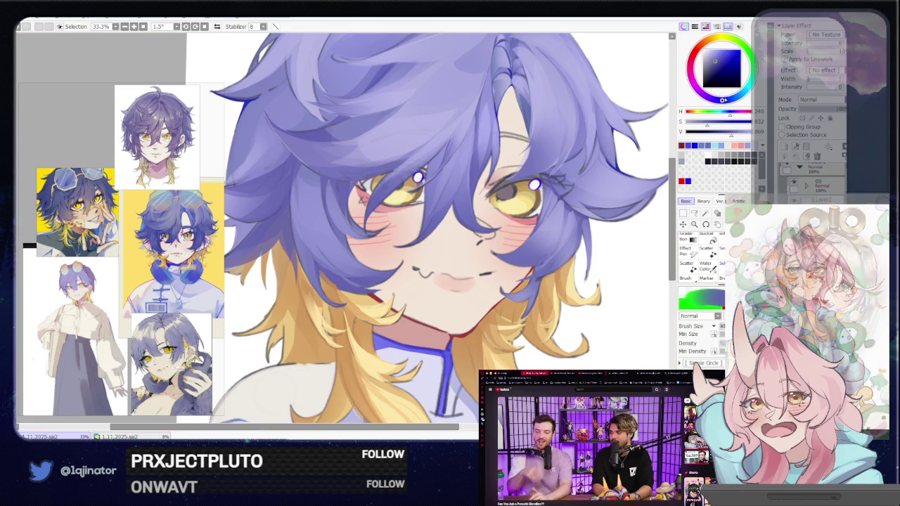
click(715, 62)
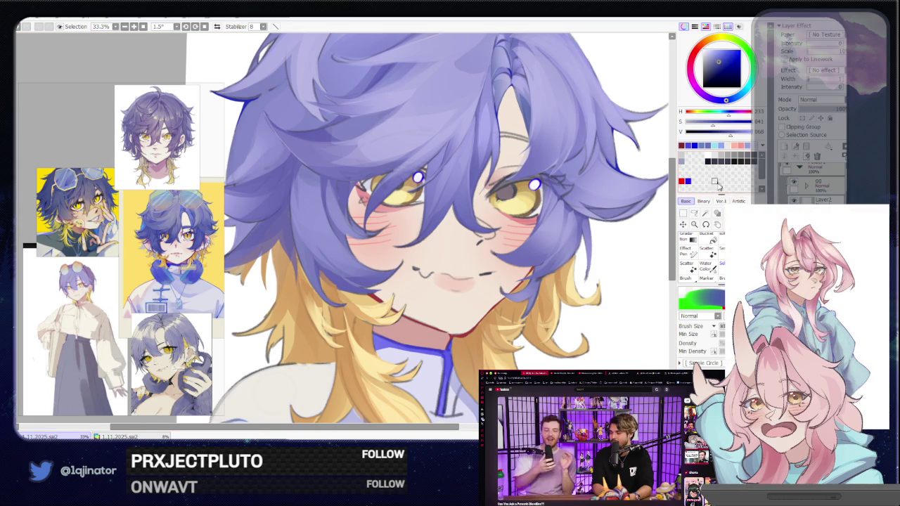
Lasso a thin hair strand over the left eye, extending it along a second strand.
key(l)
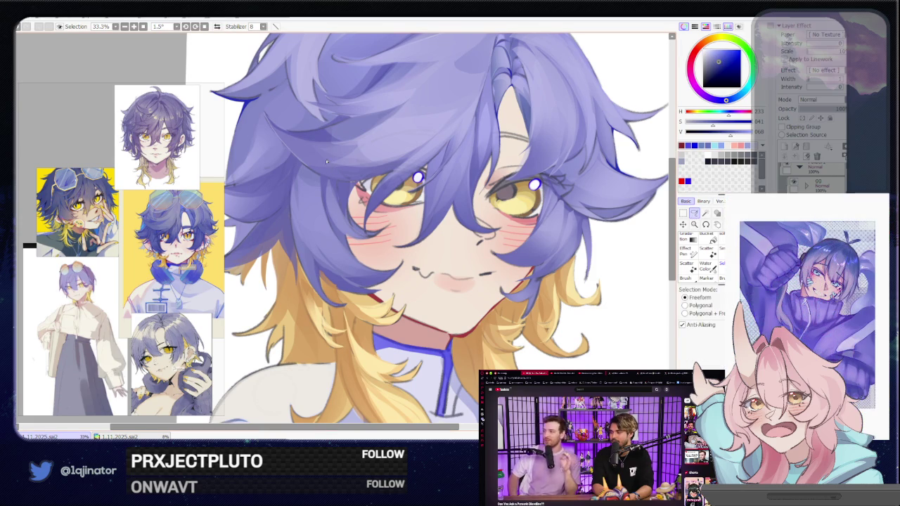
scroll(325, 179, up, 1)
drag(326, 178, 339, 280)
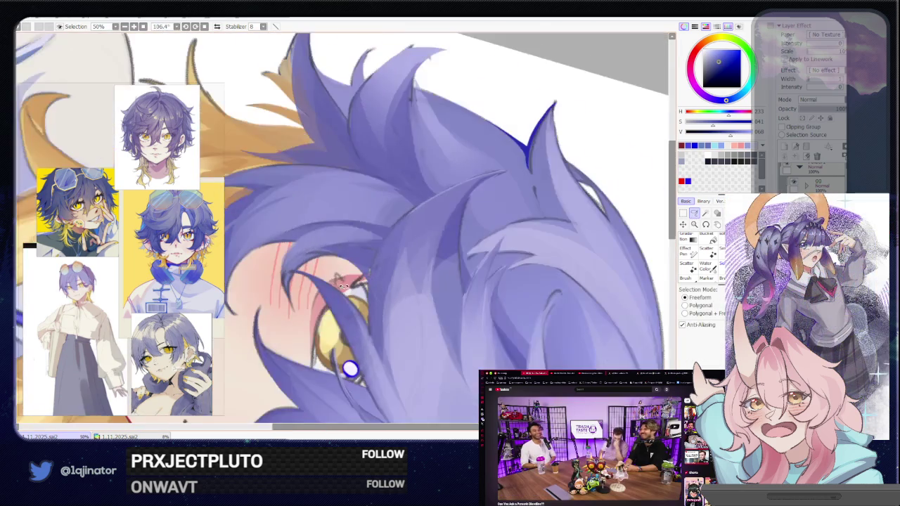
drag(426, 200, 376, 248)
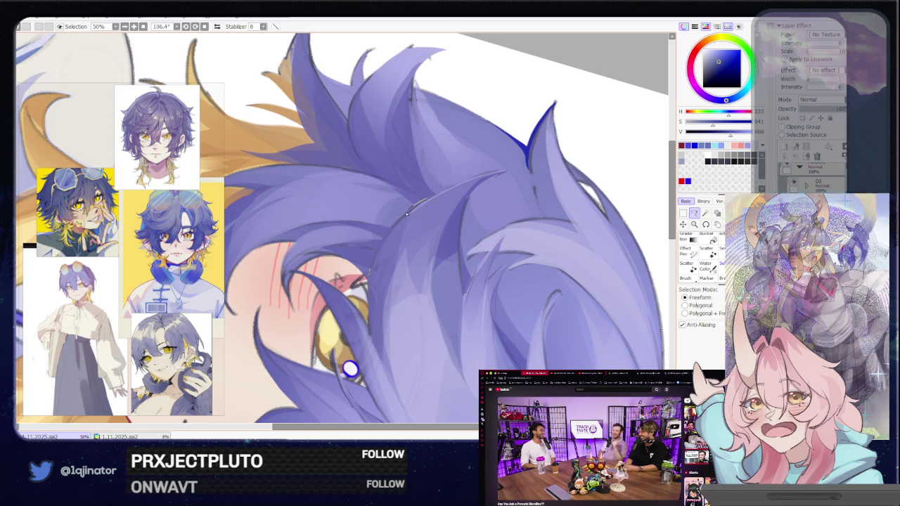
mouse_move(416, 189)
mouse_down()
mouse_move(372, 217)
mouse_move(356, 182)
mouse_move(328, 211)
mouse_up()
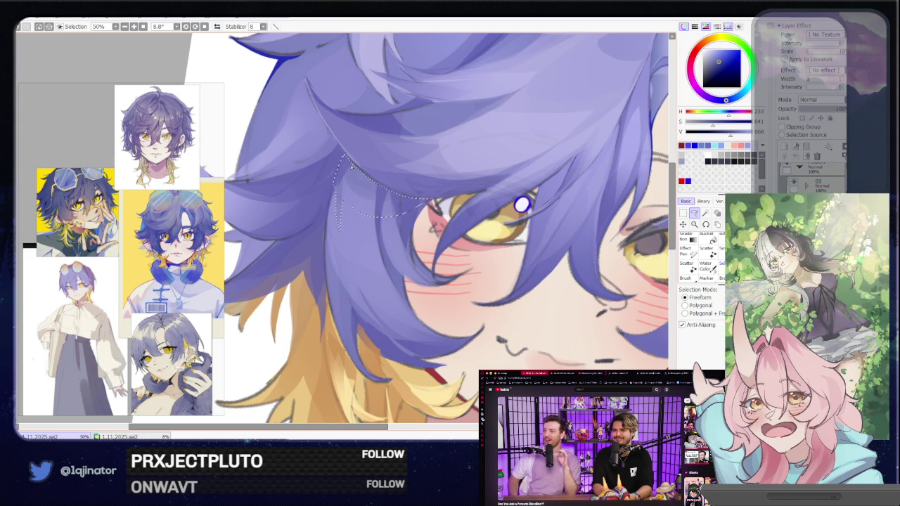
drag(372, 238, 384, 206)
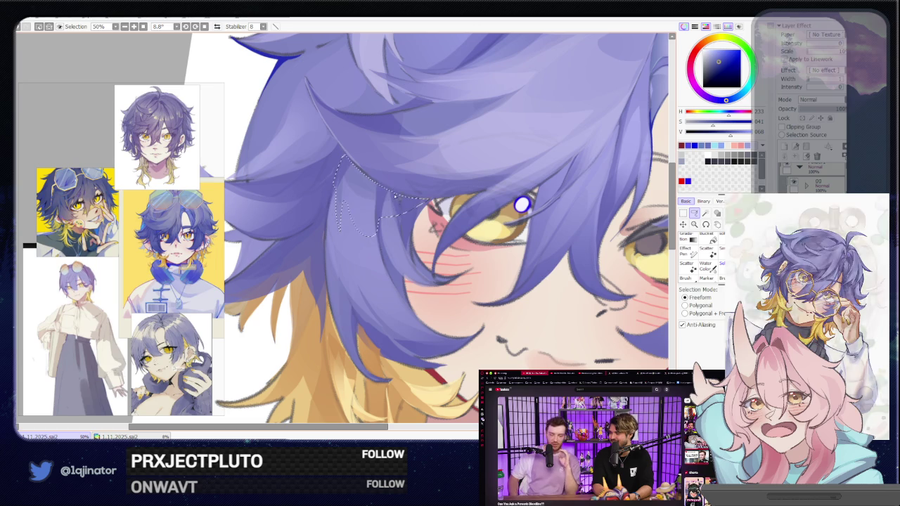
drag(390, 204, 386, 244)
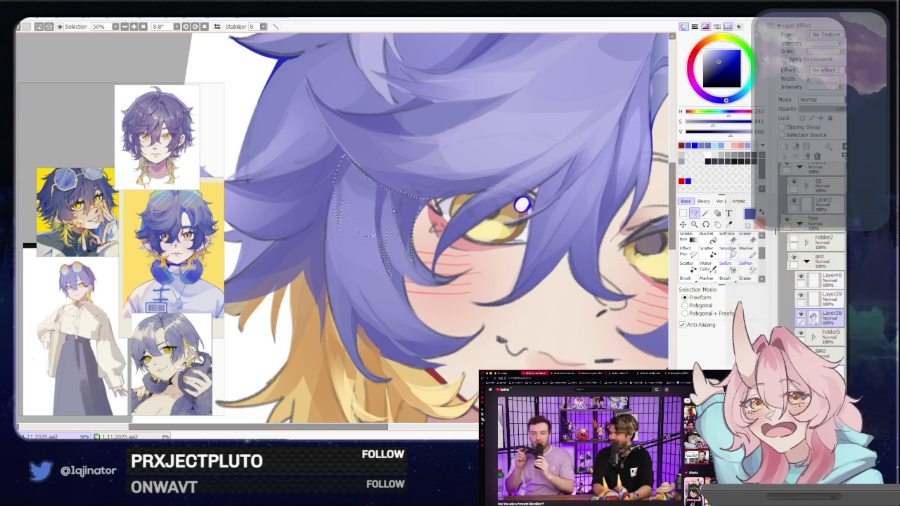
key(b)
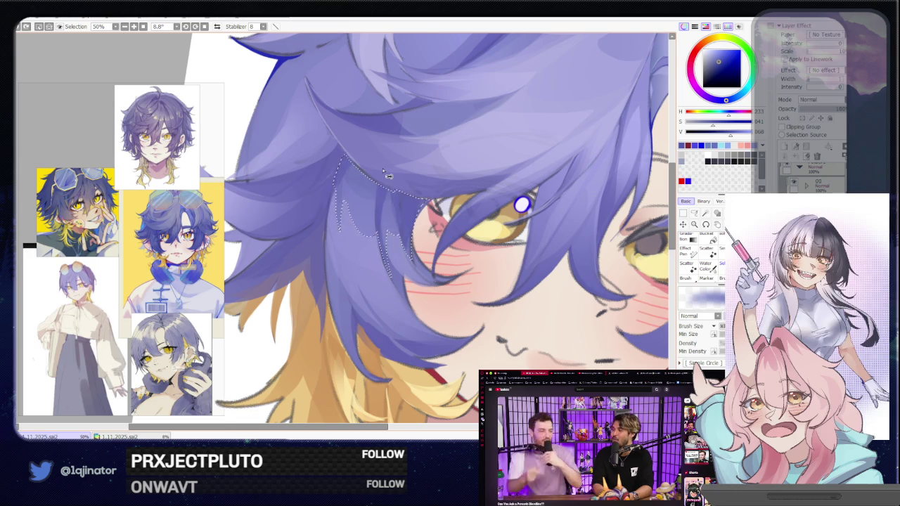
scroll(408, 204, down, 1)
scroll(408, 204, down, 2)
Nudge the paint colour slightly and zoom in on the hair edge beside the cheek.
scroll(492, 161, down, 1)
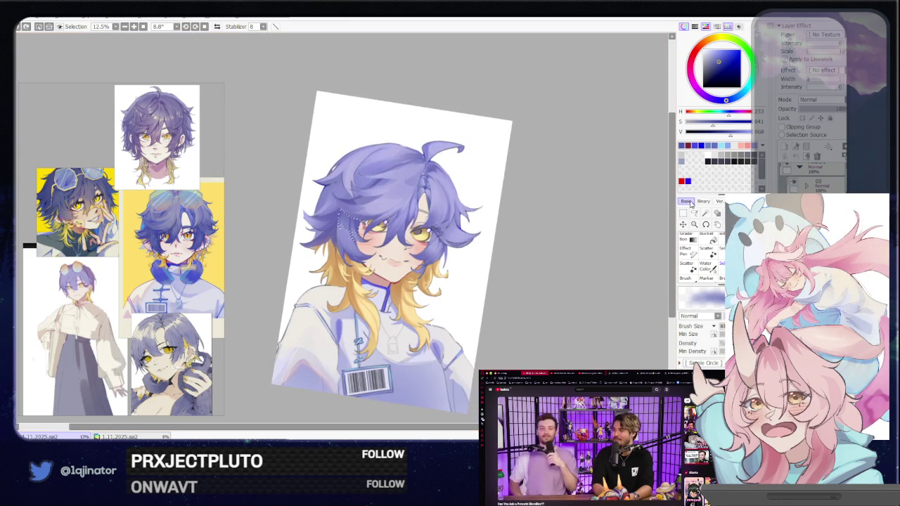
click(694, 213)
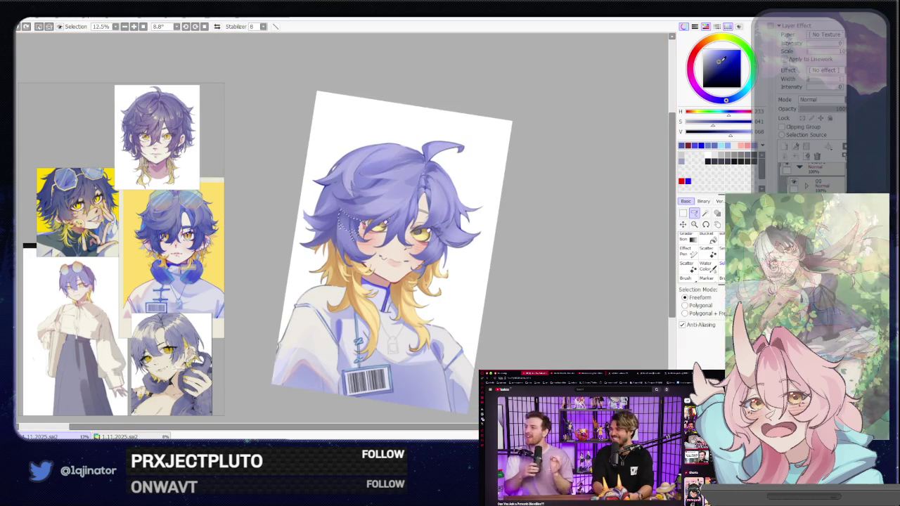
click(722, 60)
scroll(654, 239, up, 1)
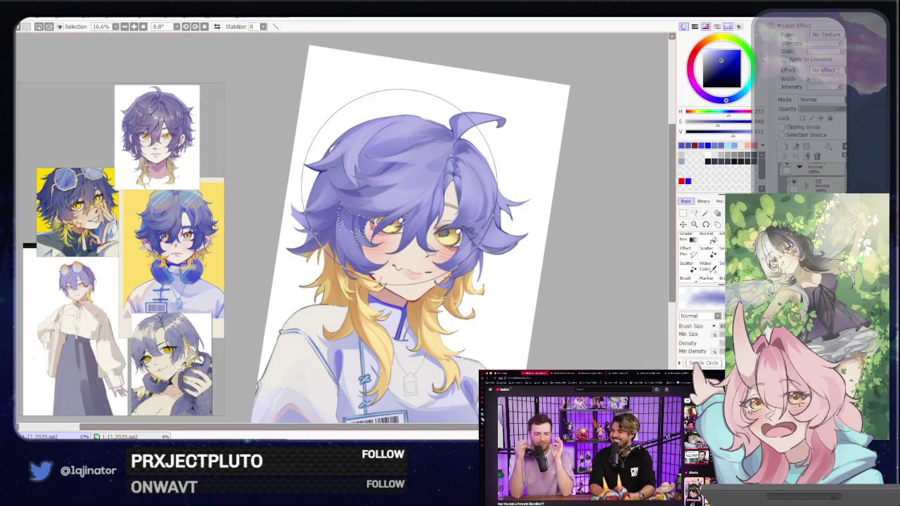
scroll(655, 239, up, 2)
scroll(374, 159, up, 2)
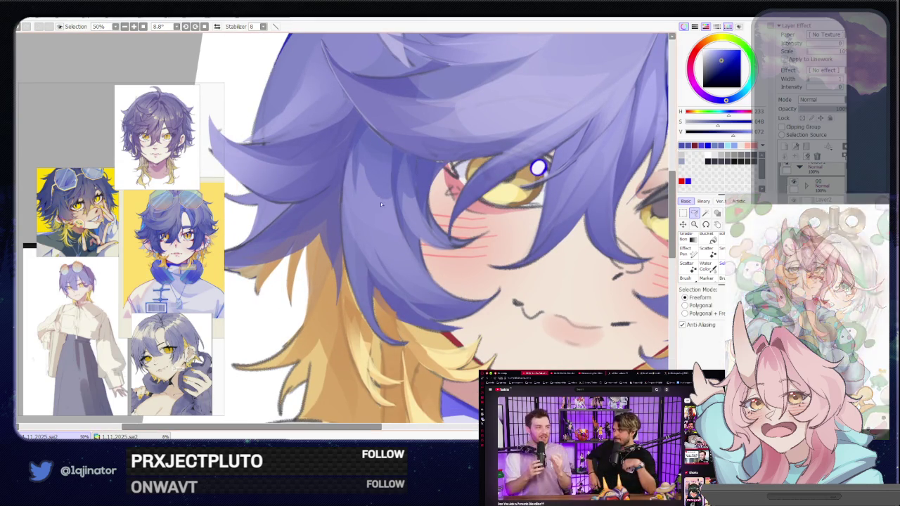
Lasso a thin strand along the hair's edge by the cheek, then zoom out to check.
drag(380, 202, 384, 265)
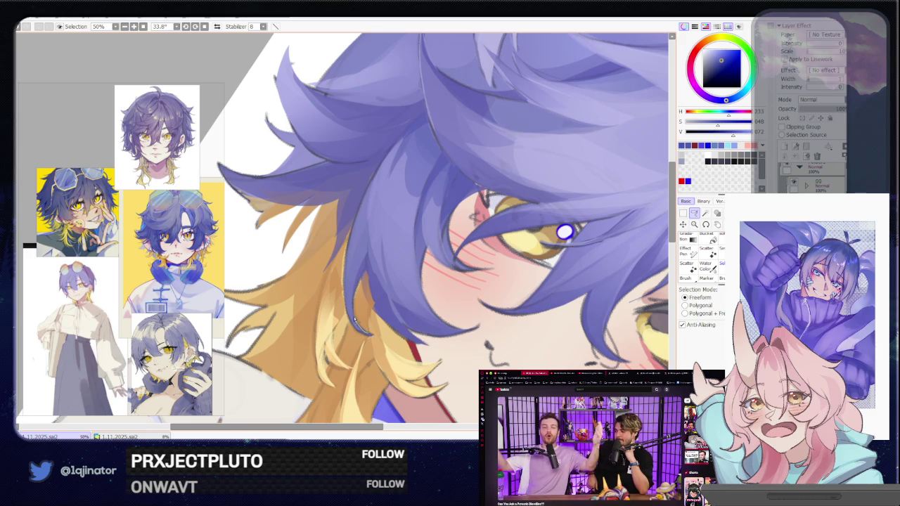
drag(368, 249, 393, 153)
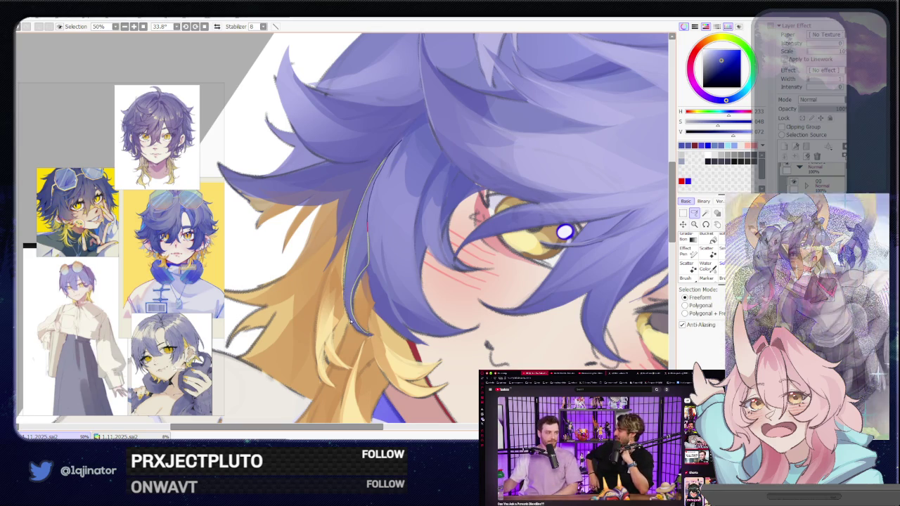
drag(367, 227, 373, 241)
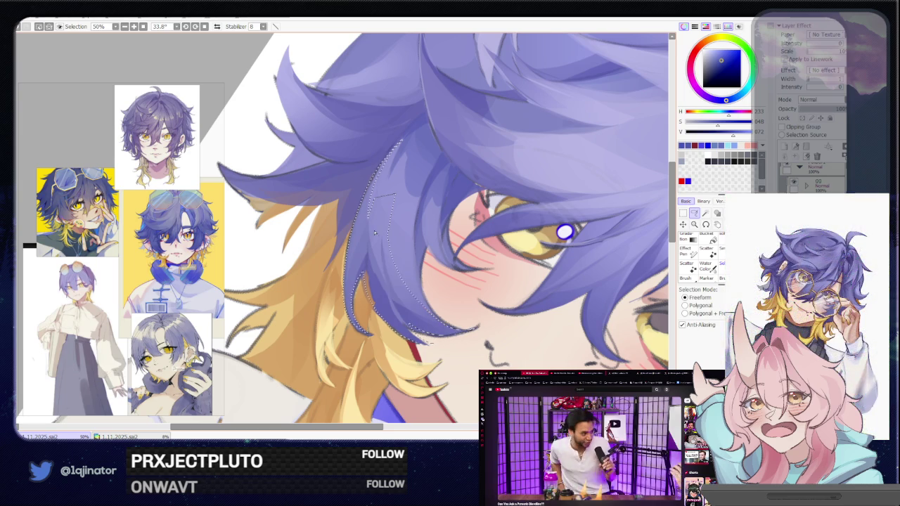
scroll(374, 233, down, 3)
key(b)
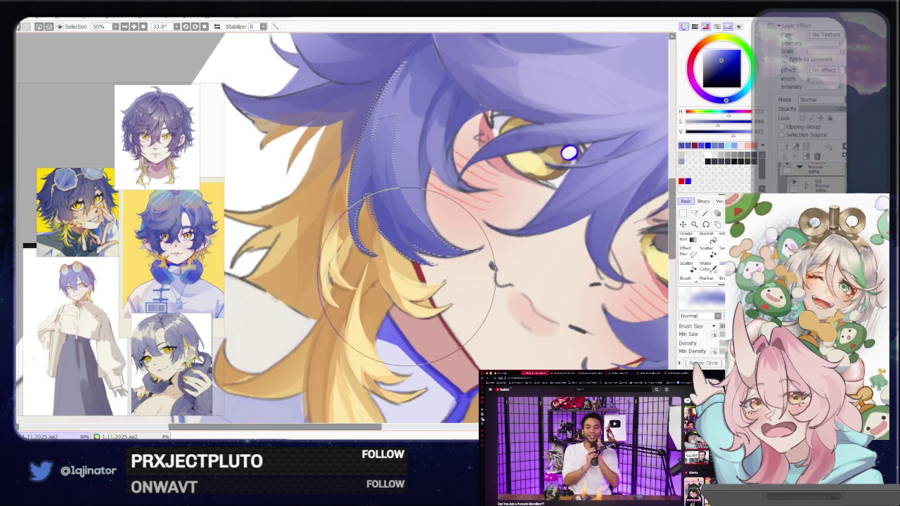
scroll(407, 274, down, 3)
Lasso a strip along the hair edge, then clear it with Ctrl+D.
drag(563, 299, 580, 237)
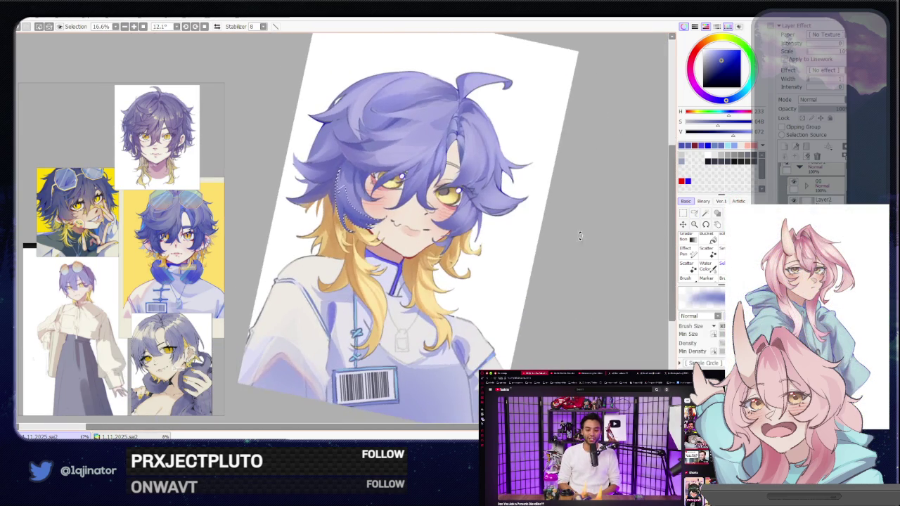
key(l)
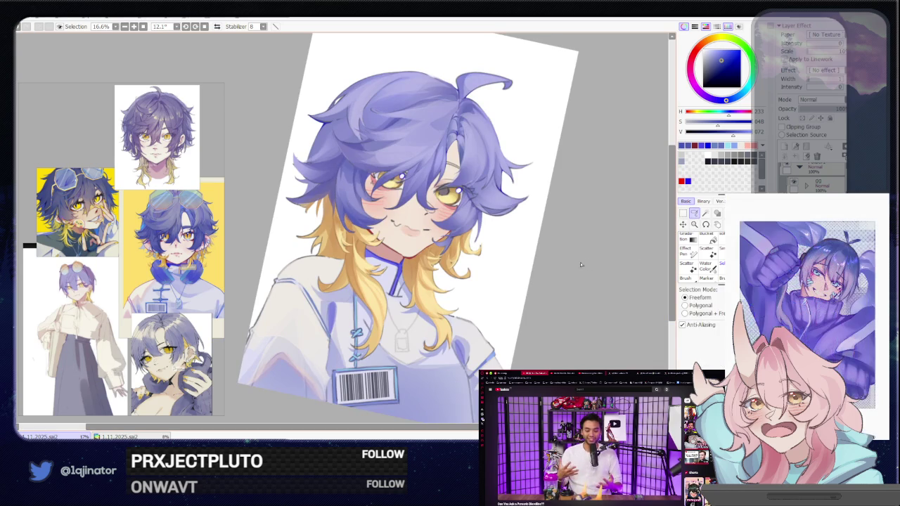
scroll(433, 264, up, 2)
scroll(408, 260, up, 2)
scroll(379, 256, up, 1)
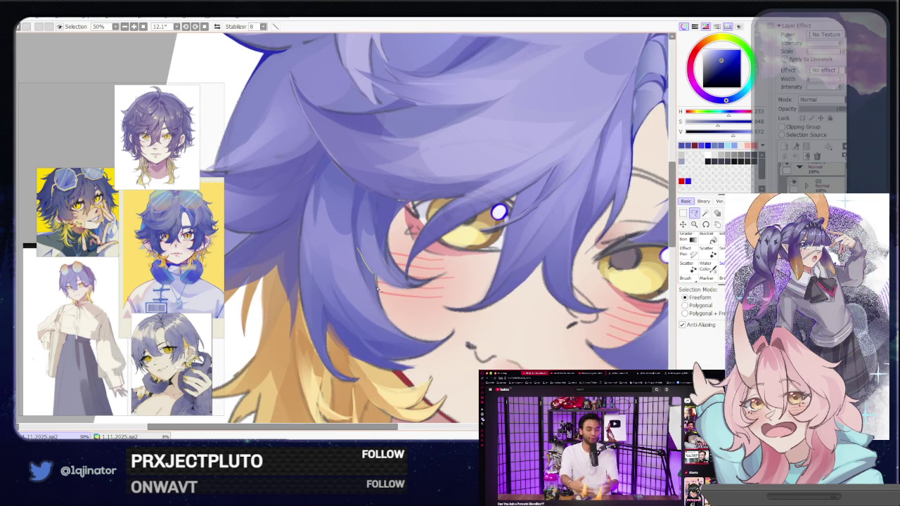
drag(389, 318, 356, 241)
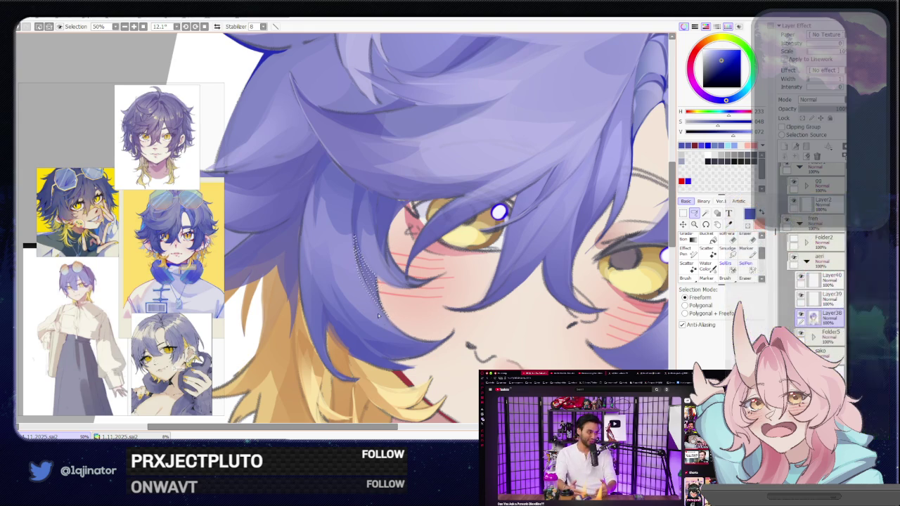
key(ctrl+d)
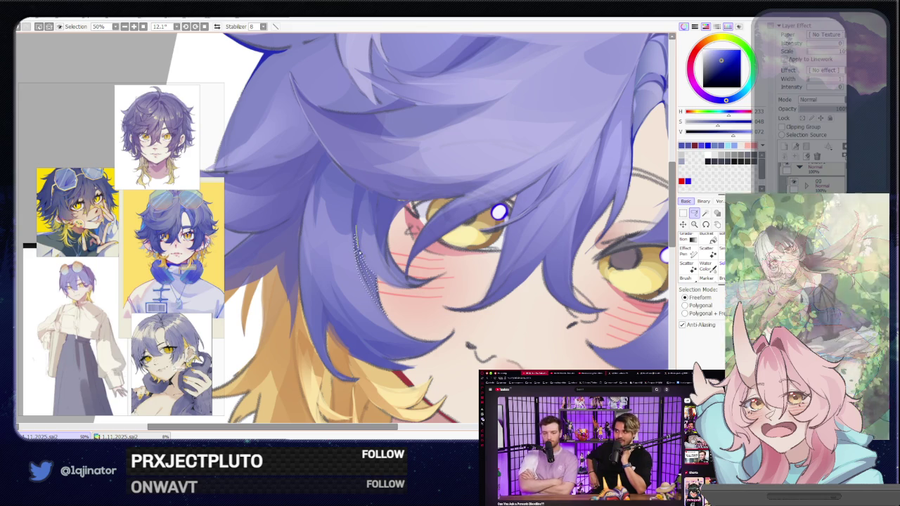
Start a new strand selection, check the whole bust, and tilt the canvas steeper.
drag(358, 232, 370, 269)
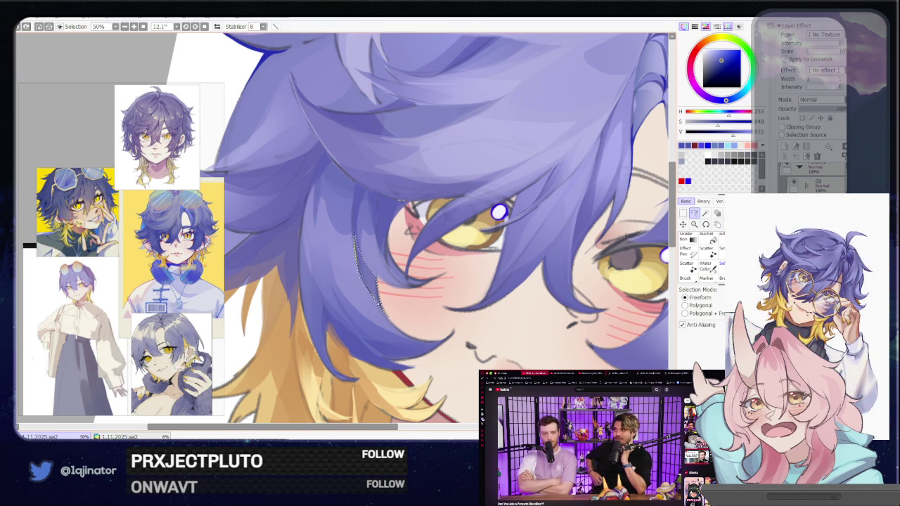
key(b)
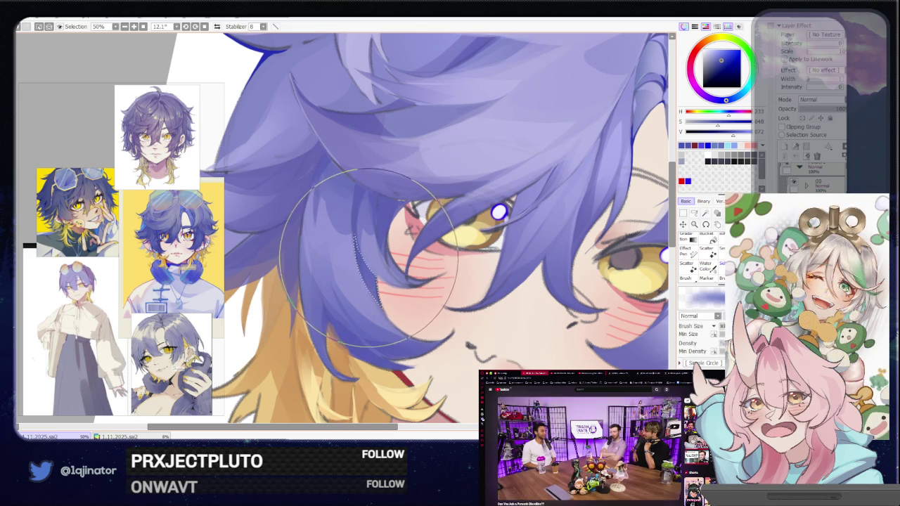
key(ctrl+minus)
key(ctrl+minus)
key(ctrl+minus)
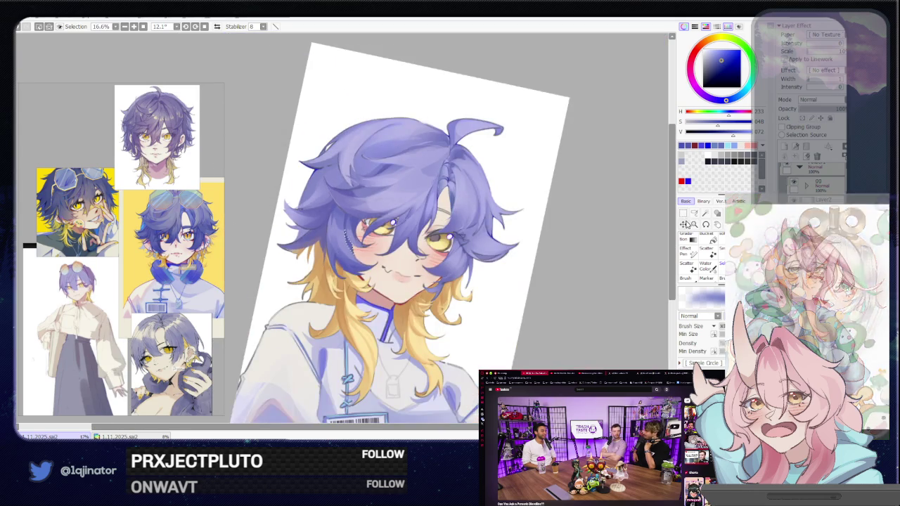
key(ctrl+plus)
key(ctrl+plus)
key(ctrl+plus)
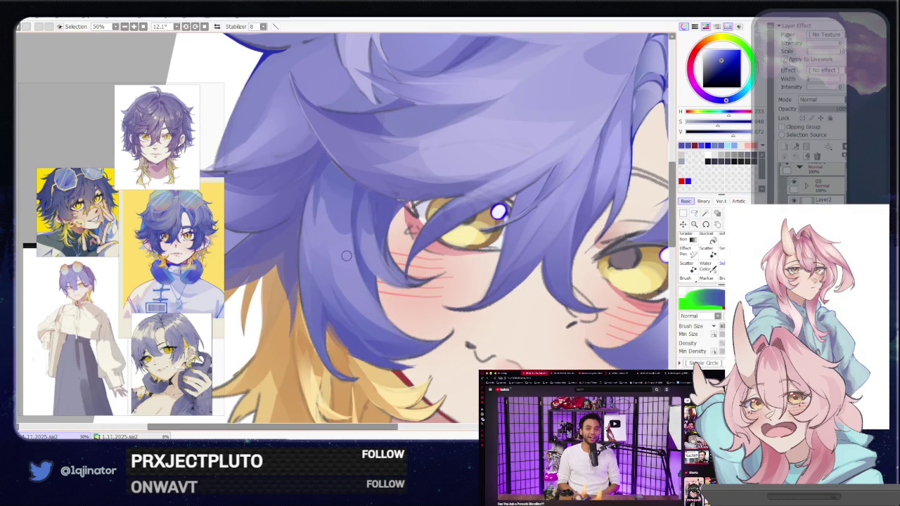
drag(388, 230, 573, 220)
key(a)
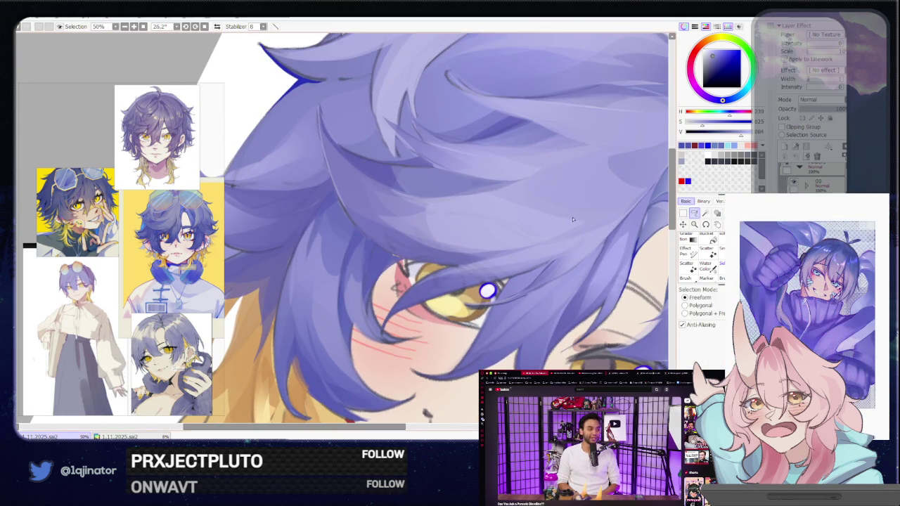
Lasso strand shapes up and down the hair beside the left eye and paint them.
drag(307, 255, 322, 232)
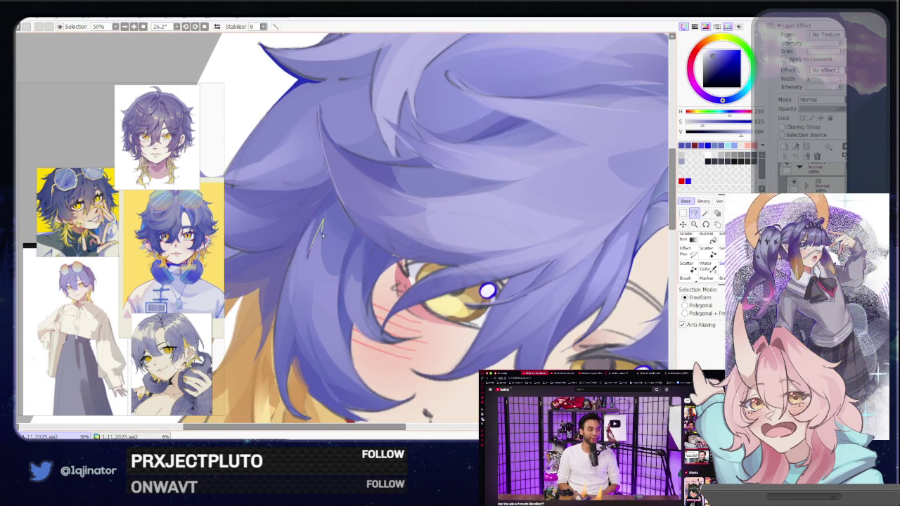
drag(344, 358, 324, 238)
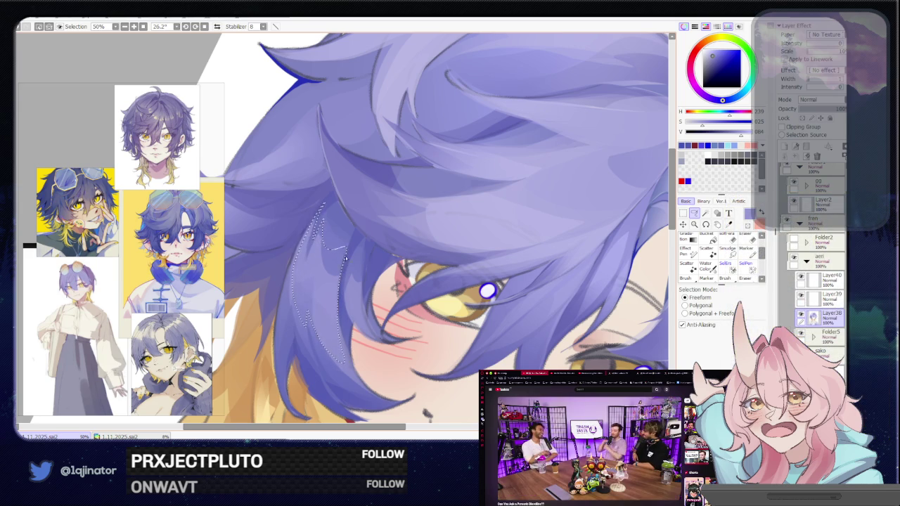
drag(347, 241, 342, 265)
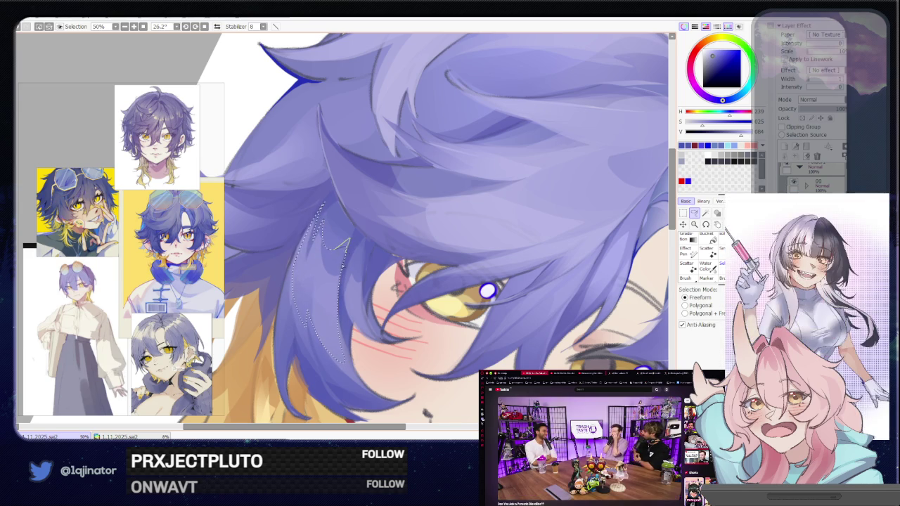
drag(348, 320, 364, 311)
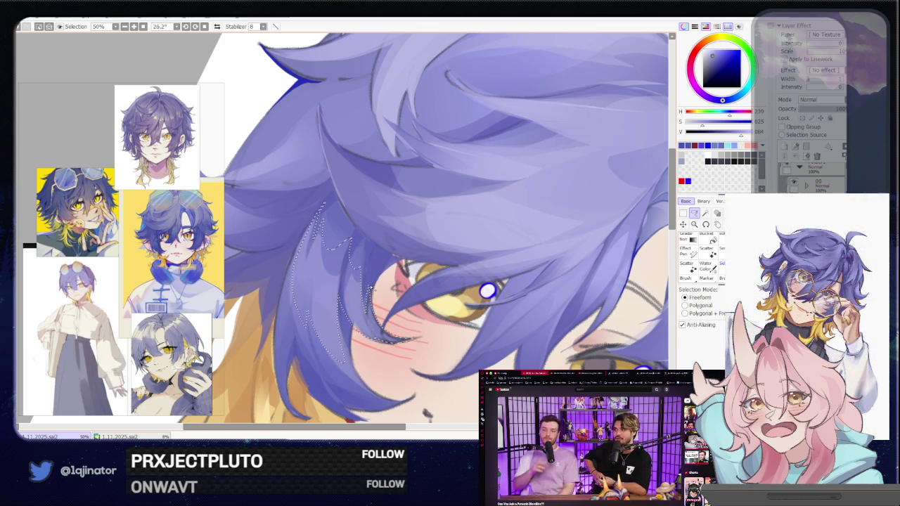
key(b)
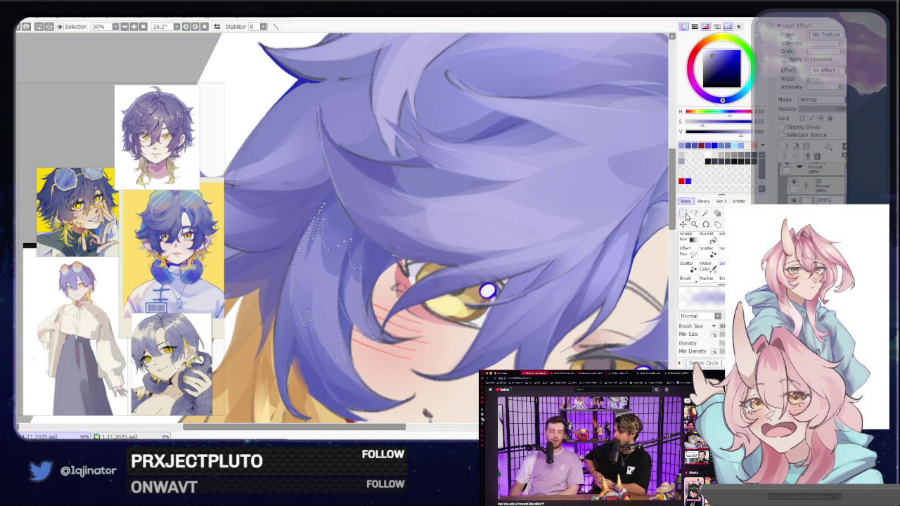
click(695, 214)
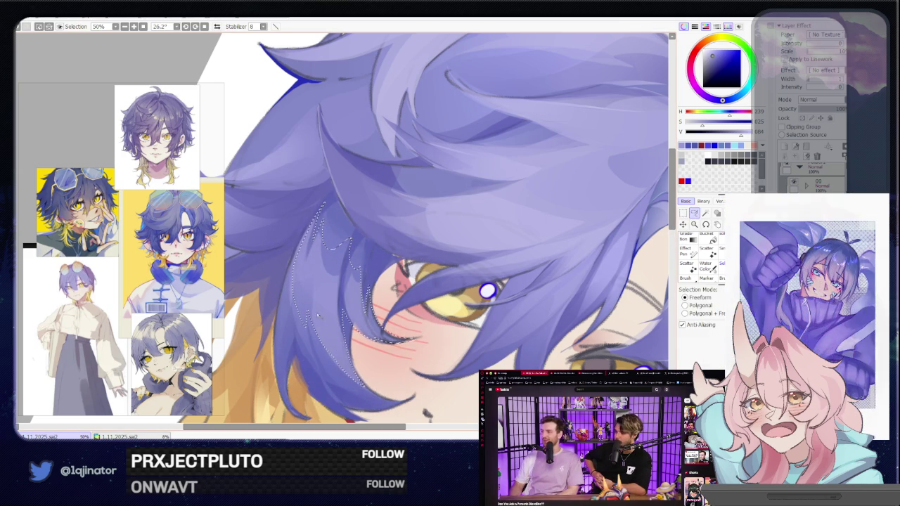
key(b)
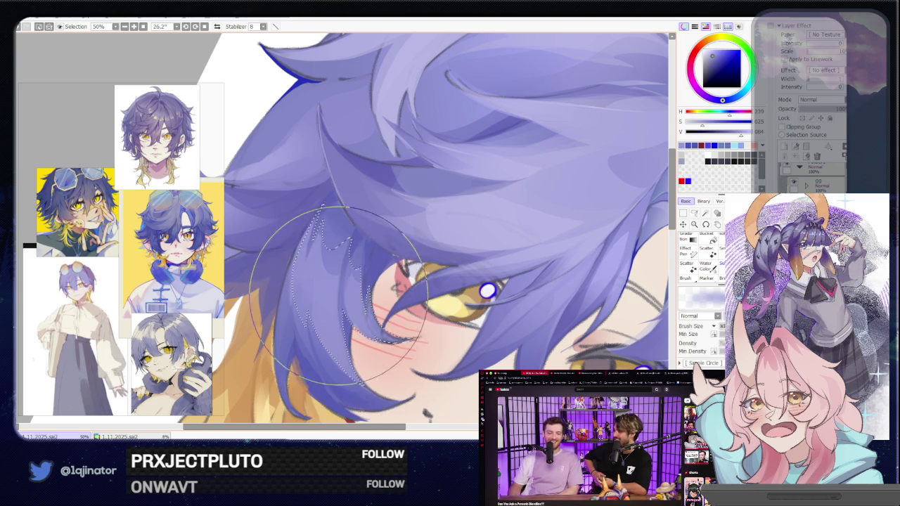
scroll(581, 224, down, 3)
Rotate the canvas back to about 0° and zoom to roughly 33% on the hair and face.
scroll(581, 223, down, 2)
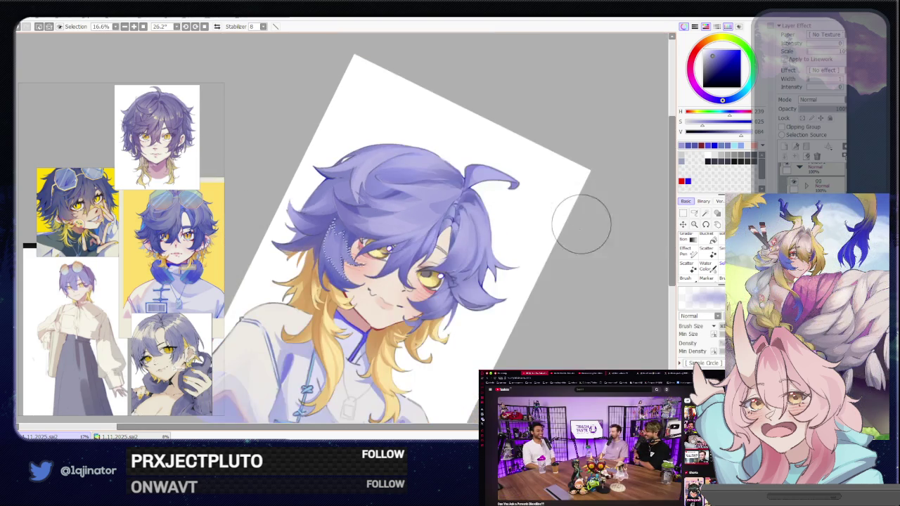
scroll(581, 223, down, 1)
scroll(597, 239, down, 1)
key(a)
scroll(570, 290, down, 1)
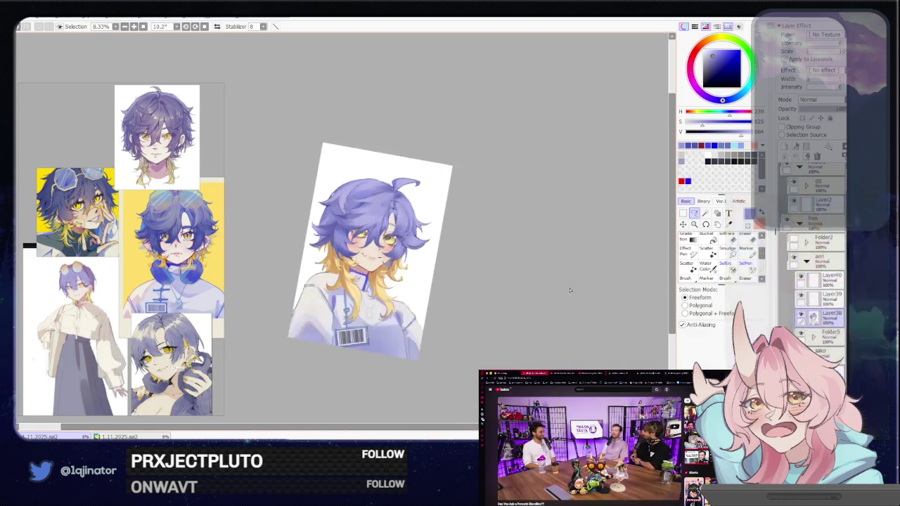
mouse_move(570, 289)
mouse_down()
mouse_move(547, 294)
mouse_move(540, 320)
mouse_up()
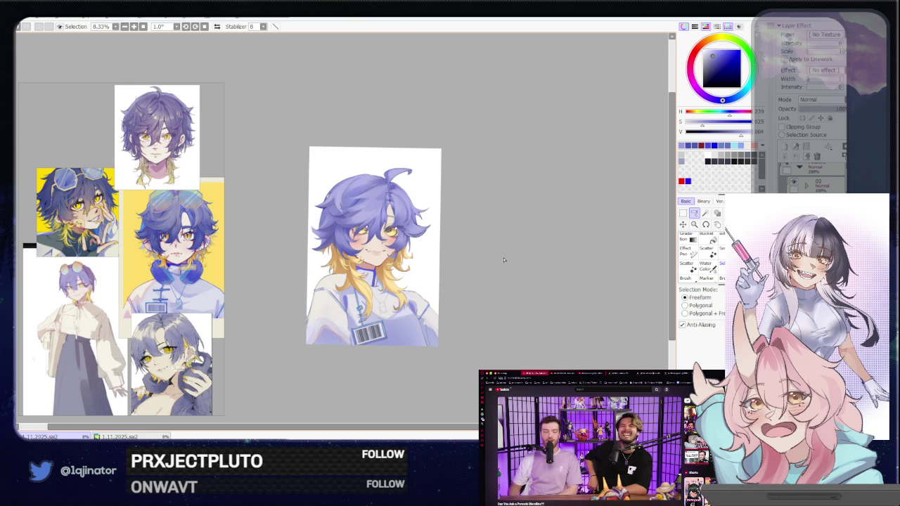
scroll(338, 279, up, 1)
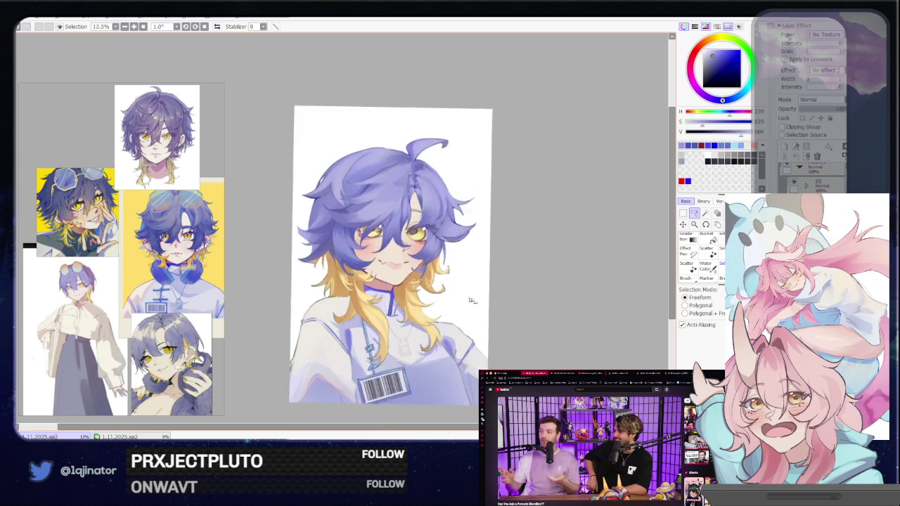
scroll(338, 280, up, 3)
drag(338, 279, 347, 310)
key(b)
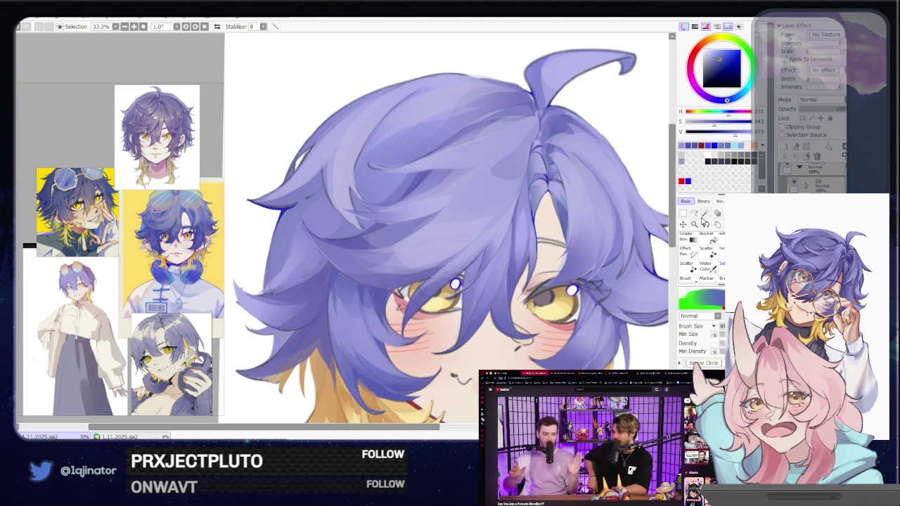
Lasso a strand running down and left in the left-side hair, then zoom out to check.
click(694, 213)
drag(287, 284, 354, 294)
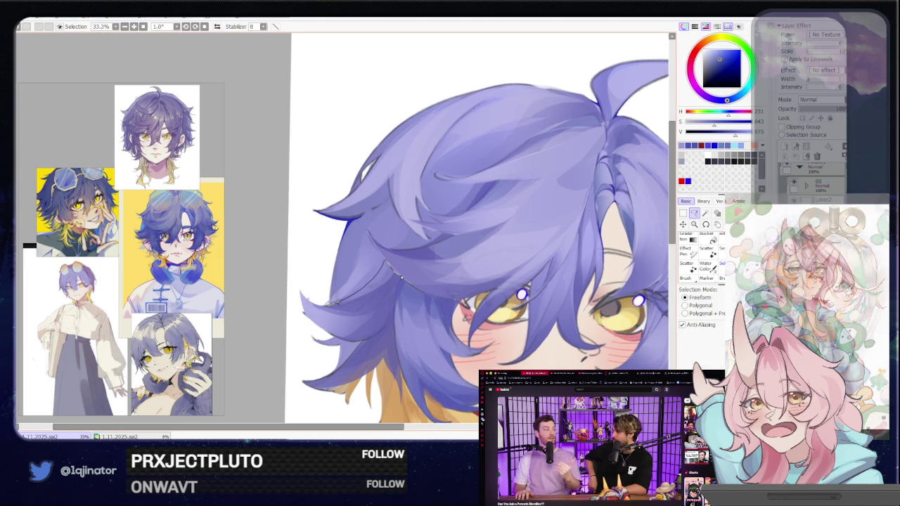
drag(393, 270, 381, 329)
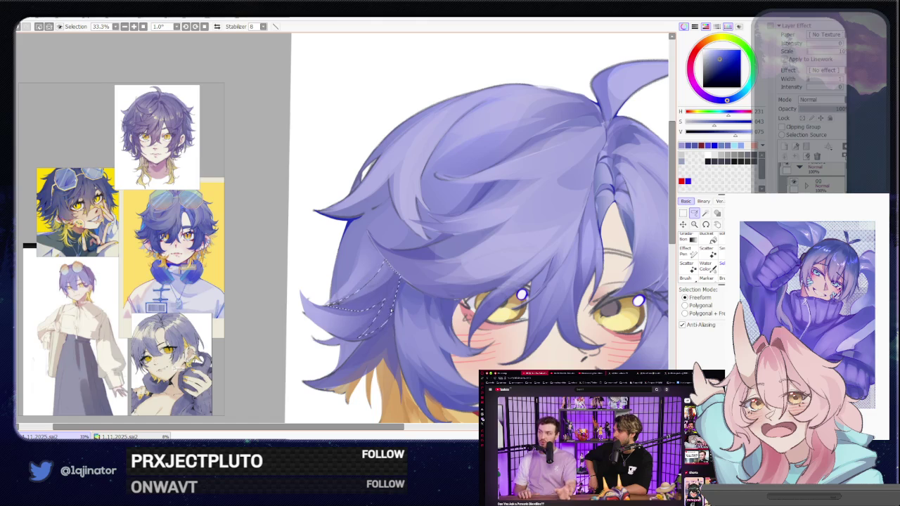
drag(383, 322, 355, 367)
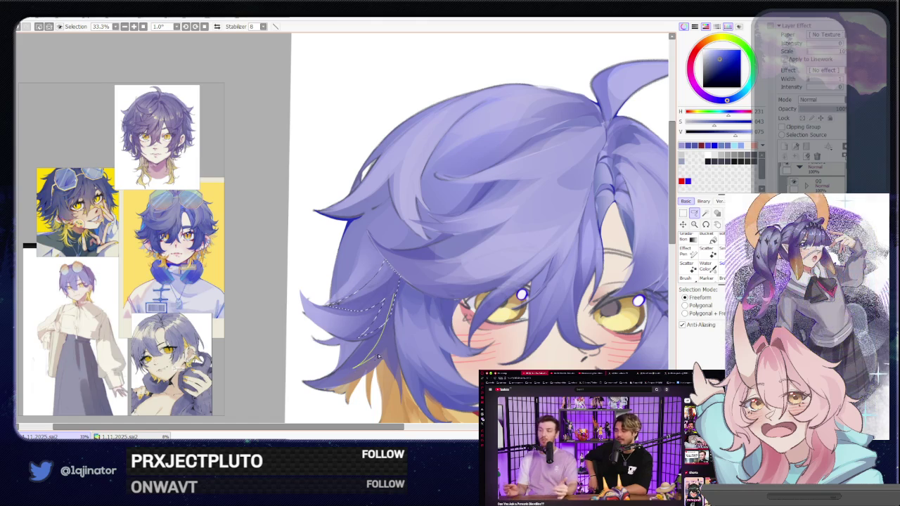
key(b)
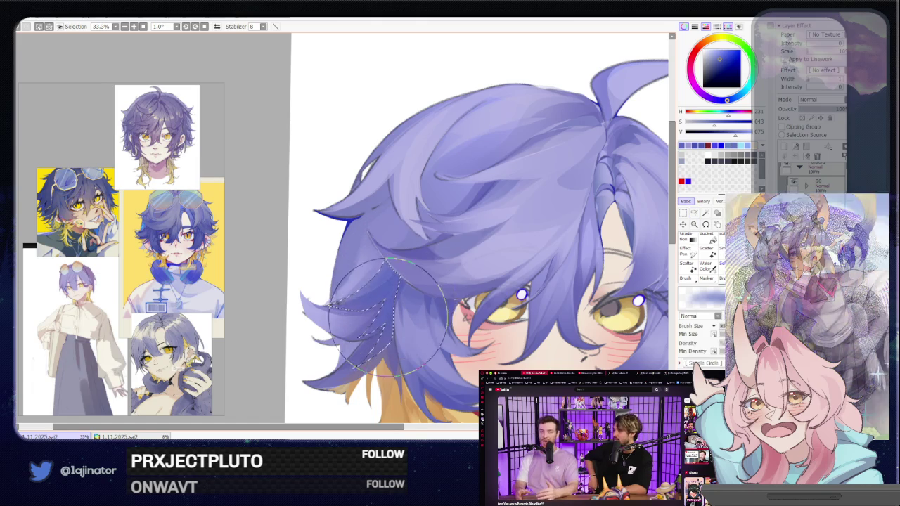
key(Page_Down)
key(Page_Down)
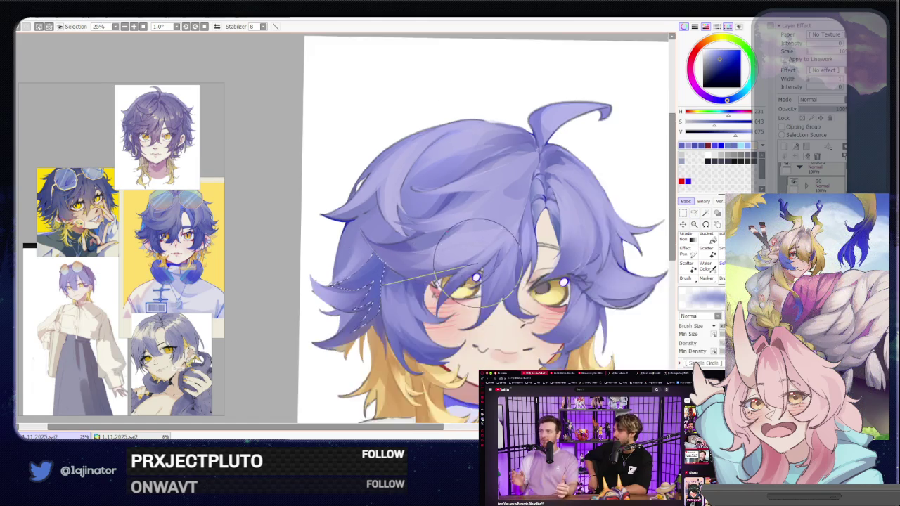
key(Page_Down)
Outline another hair strand area to paint within and zoom out to review the portrait.
click(694, 213)
key(Page_Up)
key(Page_Up)
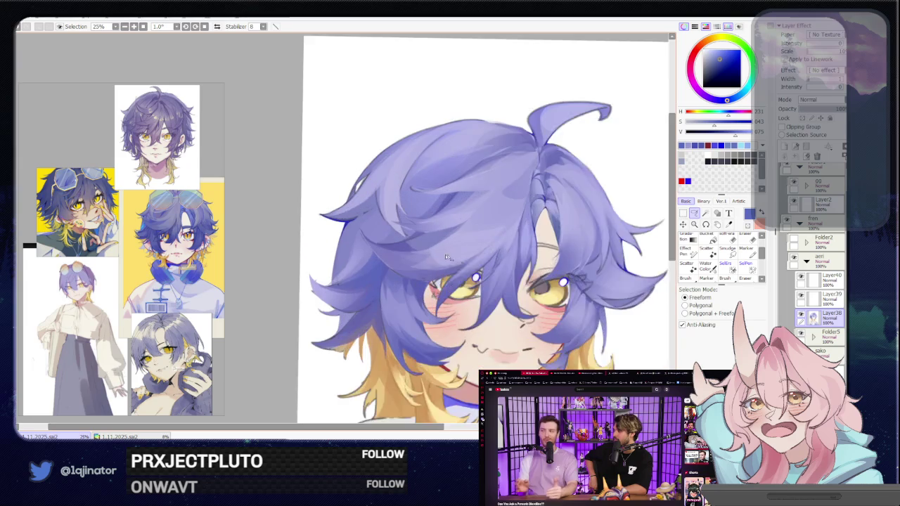
key(Page_Up)
drag(415, 287, 398, 352)
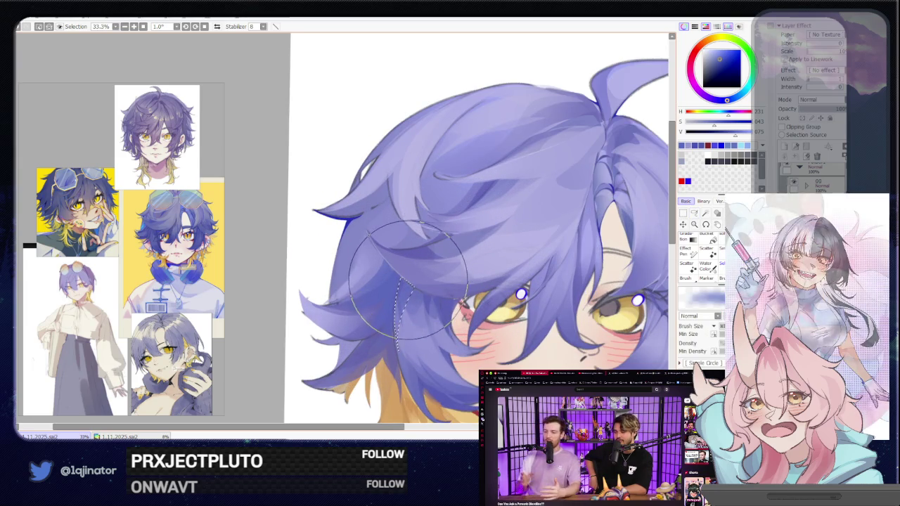
key(Page_Down)
key(Page_Down)
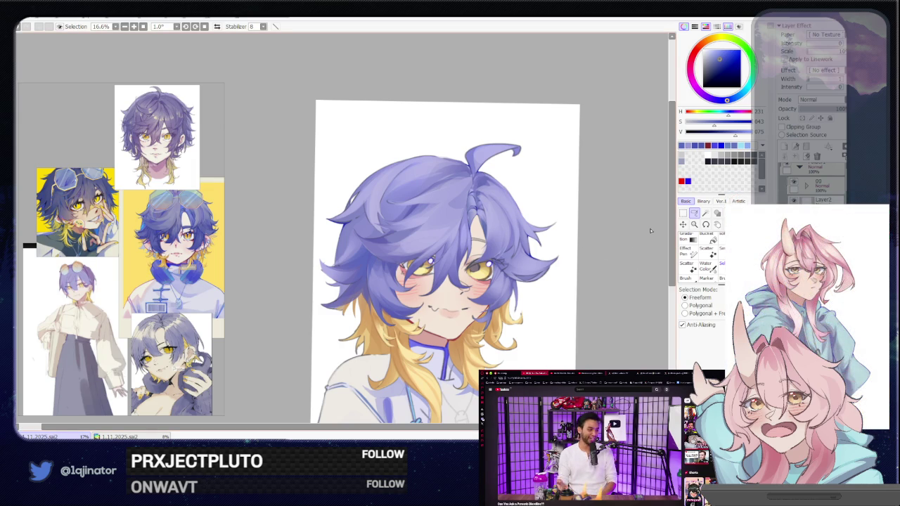
Pick a slightly darker purple in the colour wheel's square for more strands.
drag(629, 253, 612, 266)
key(b)
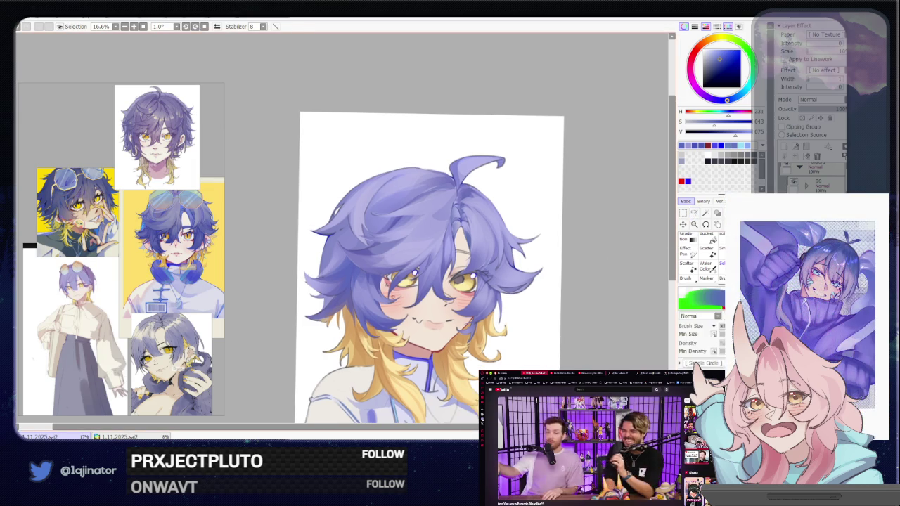
click(718, 61)
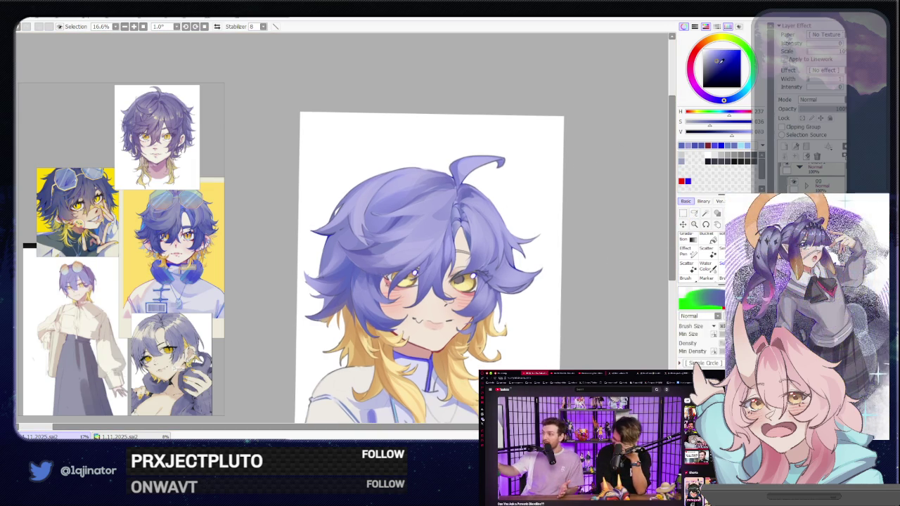
click(720, 63)
click(694, 213)
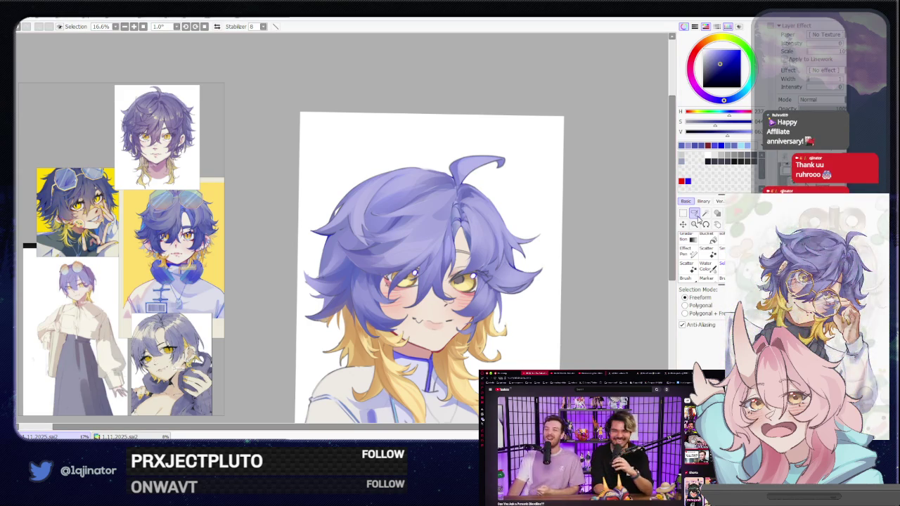
key(ctrl+plus)
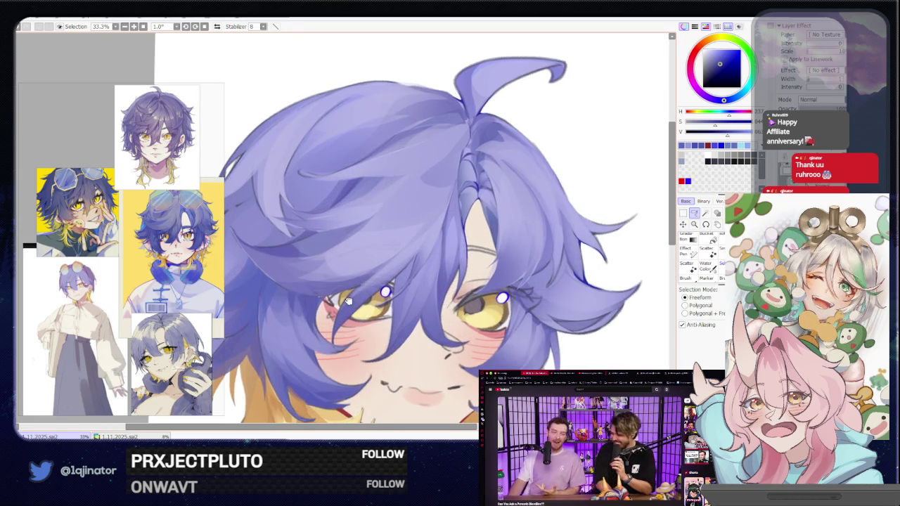
Lasso a thin strand shape rising from the left eye and paint it in purple.
key(ctrl+plus)
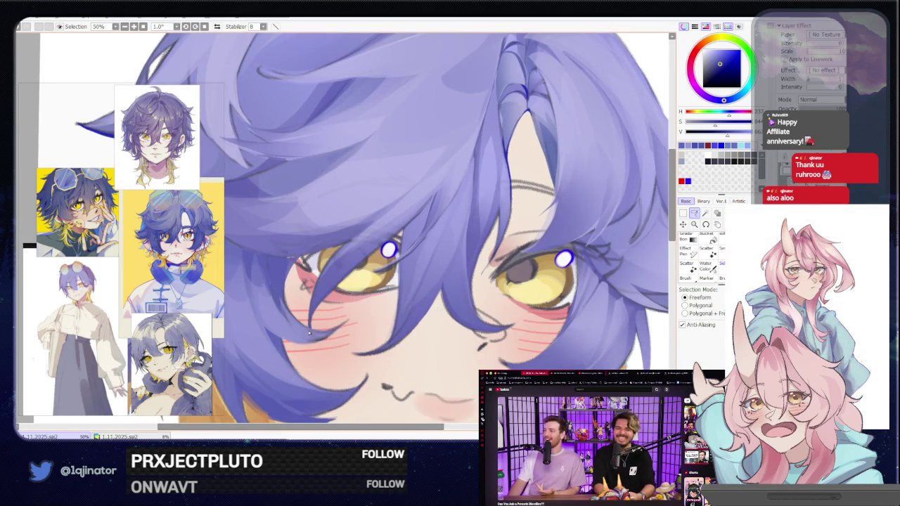
drag(309, 320, 438, 188)
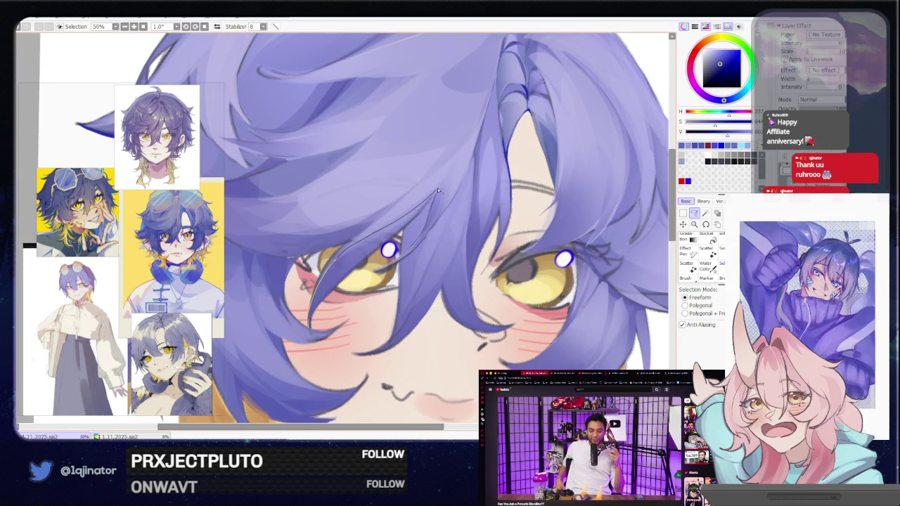
drag(437, 187, 435, 191)
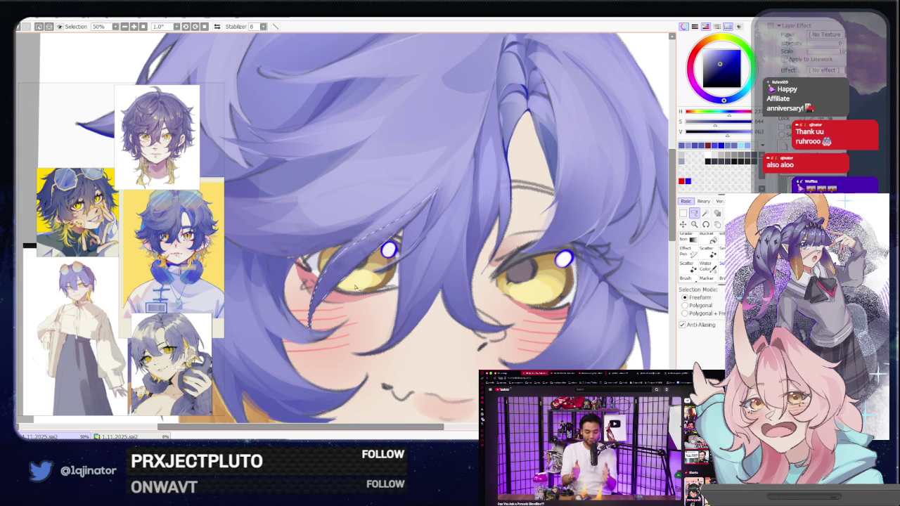
drag(432, 216, 399, 236)
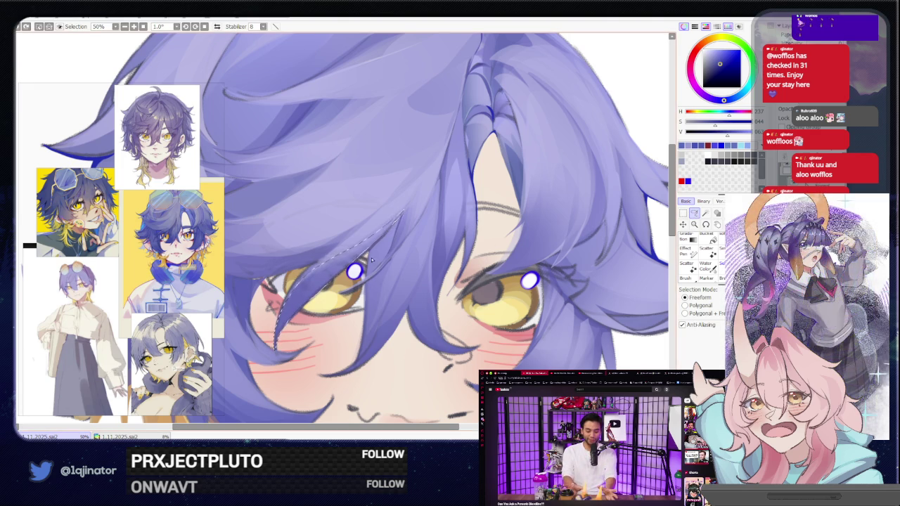
drag(331, 287, 345, 255)
key(b)
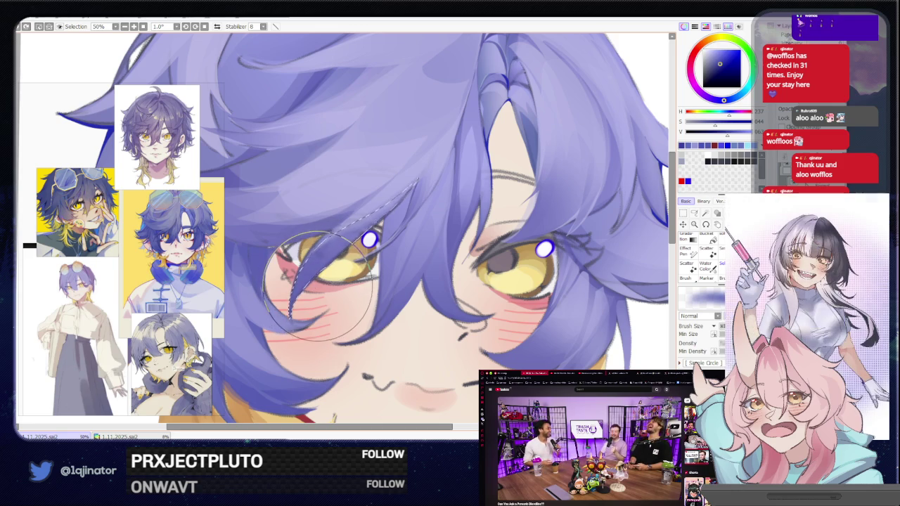
scroll(369, 240, down, 3)
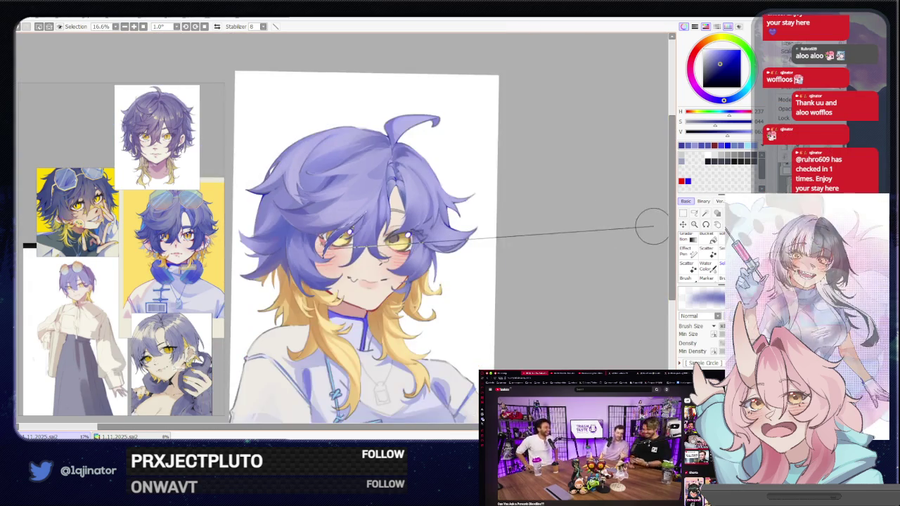
Return to the Lasso and zoom back in on the strands over the left eye.
click(694, 213)
scroll(450, 253, up, 1)
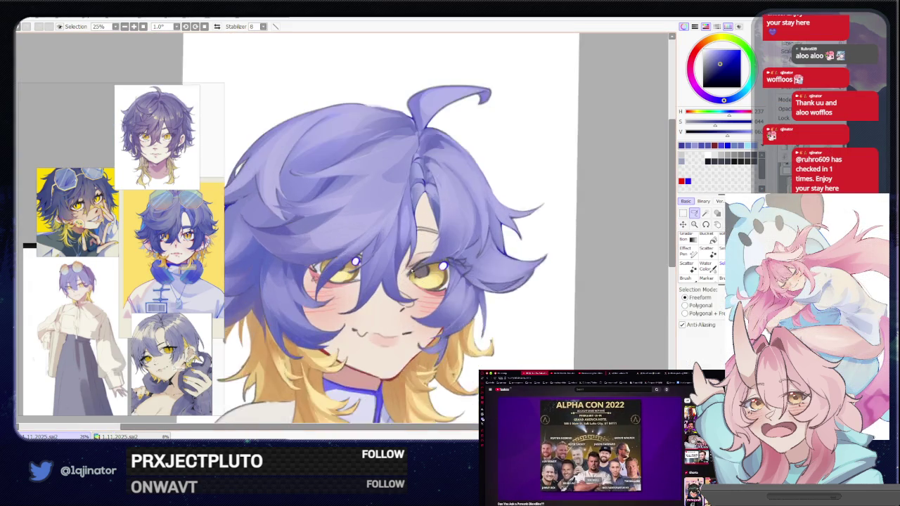
scroll(429, 242, up, 1)
scroll(412, 236, up, 1)
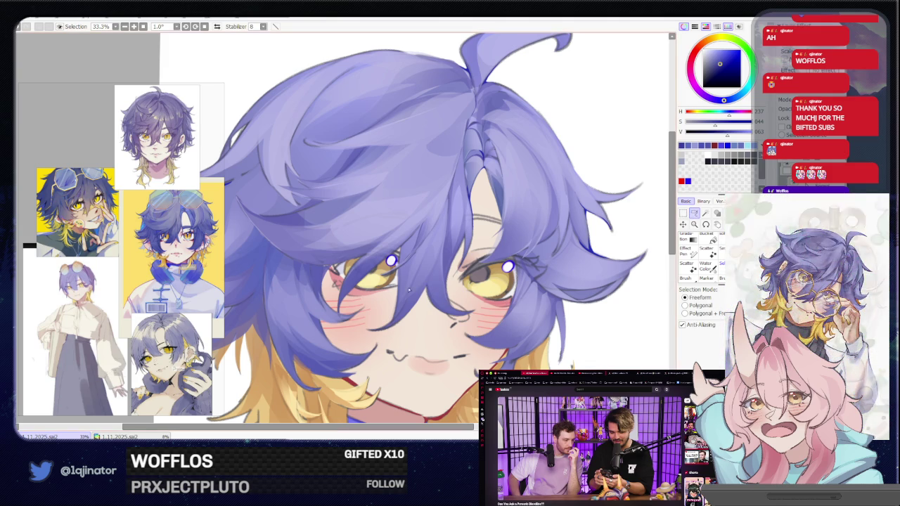
Lasso and brush several fine strands into the fringe above the left eye.
scroll(344, 311, right, 2)
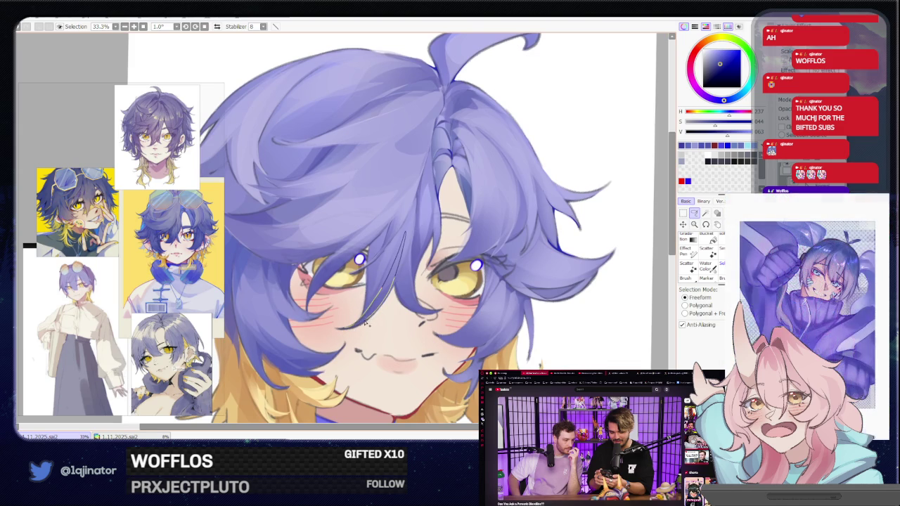
drag(398, 278, 372, 282)
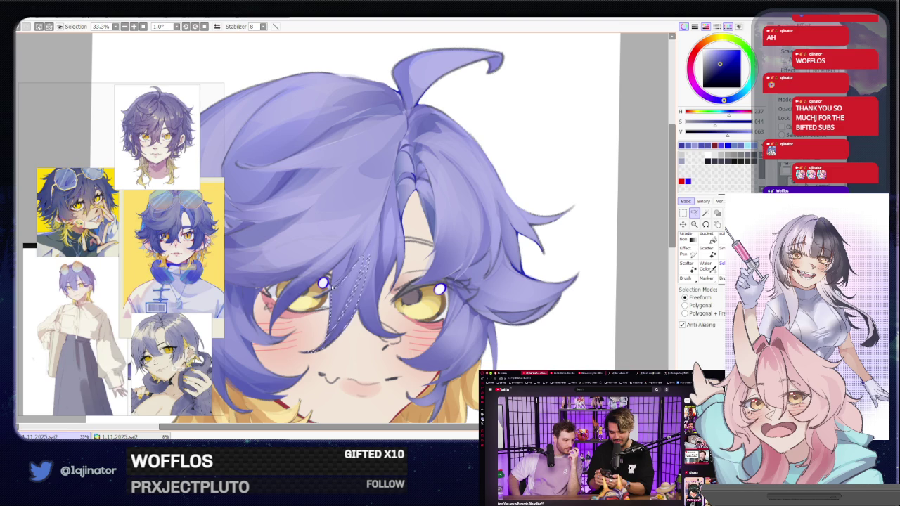
drag(344, 274, 353, 251)
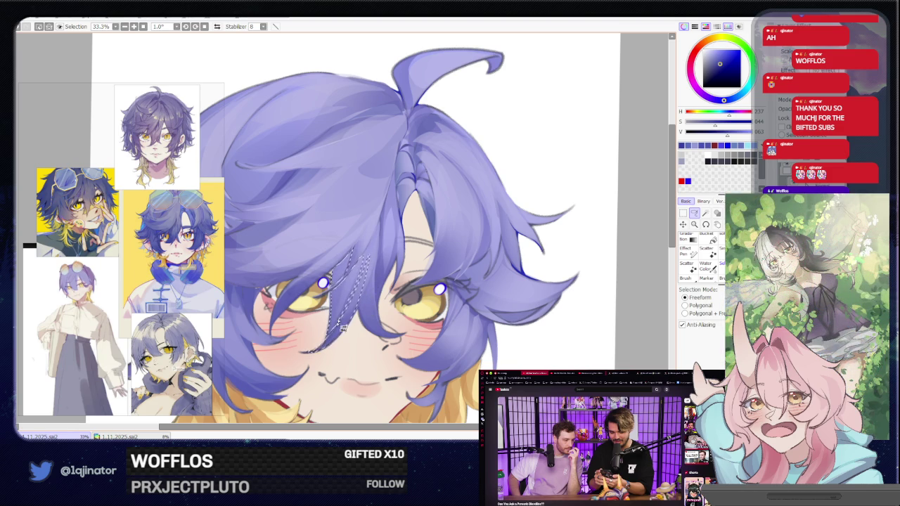
key(b)
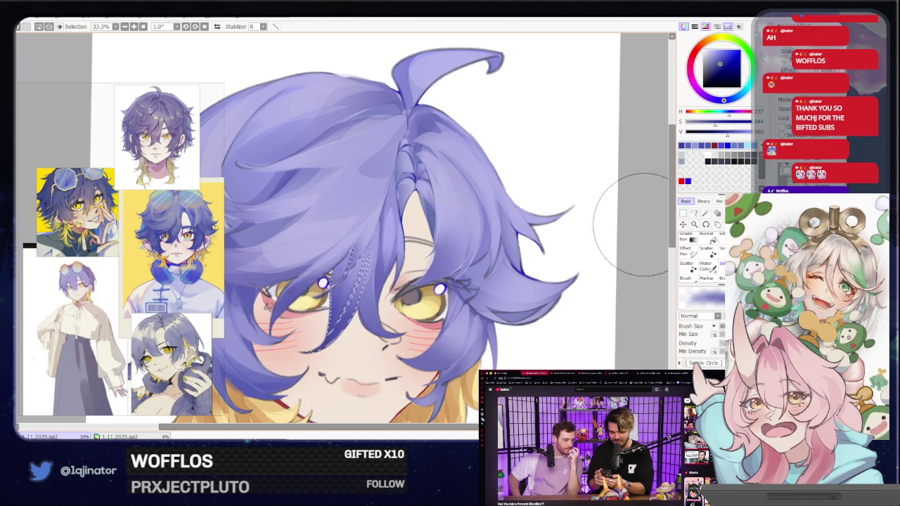
click(692, 214)
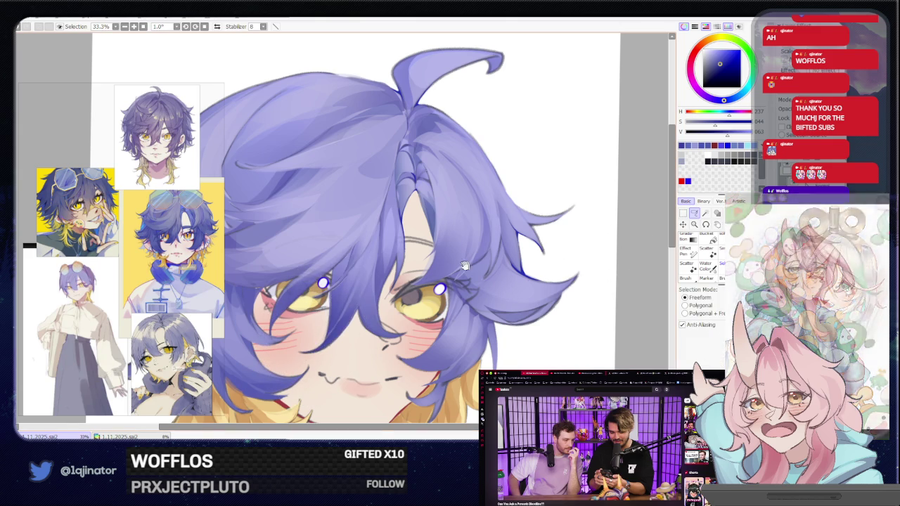
drag(428, 263, 406, 278)
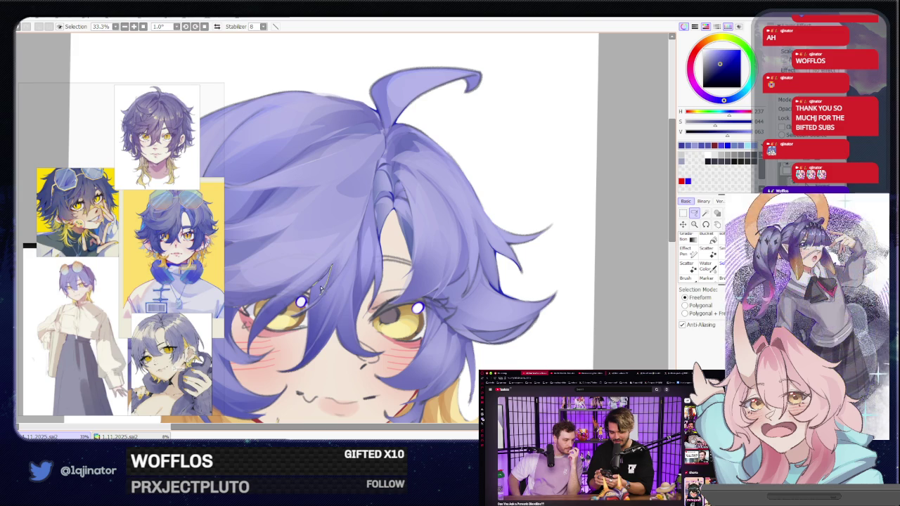
key(b)
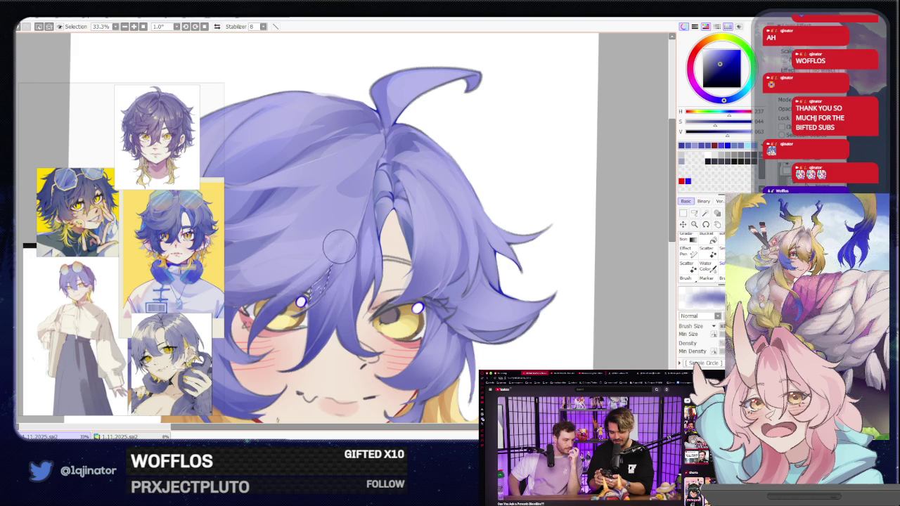
click(694, 213)
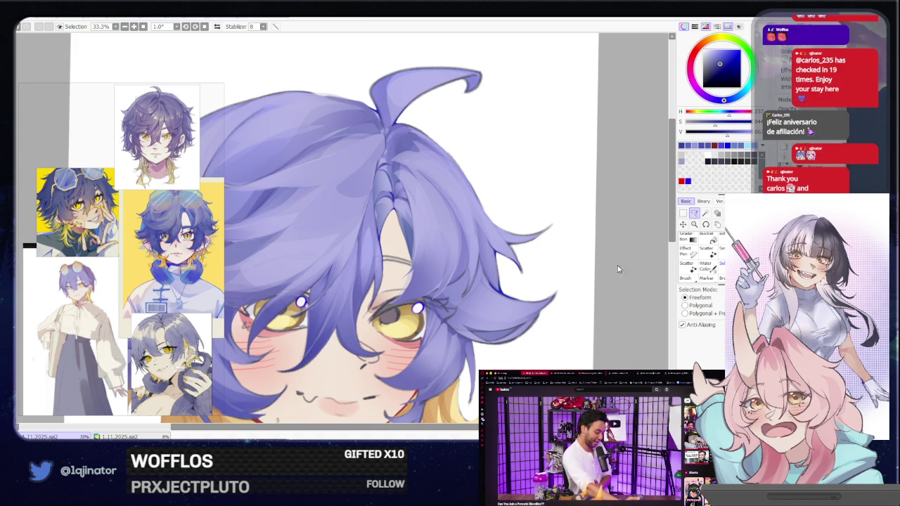
key(b)
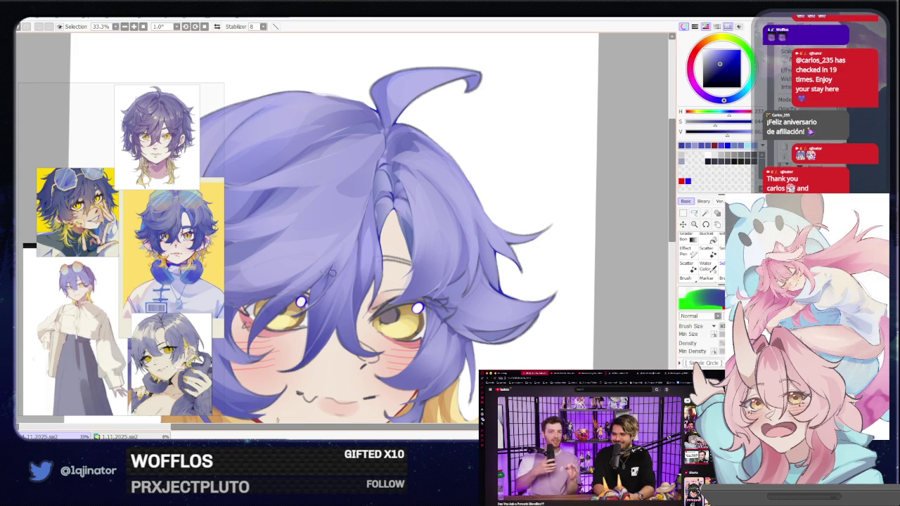
drag(294, 260, 324, 253)
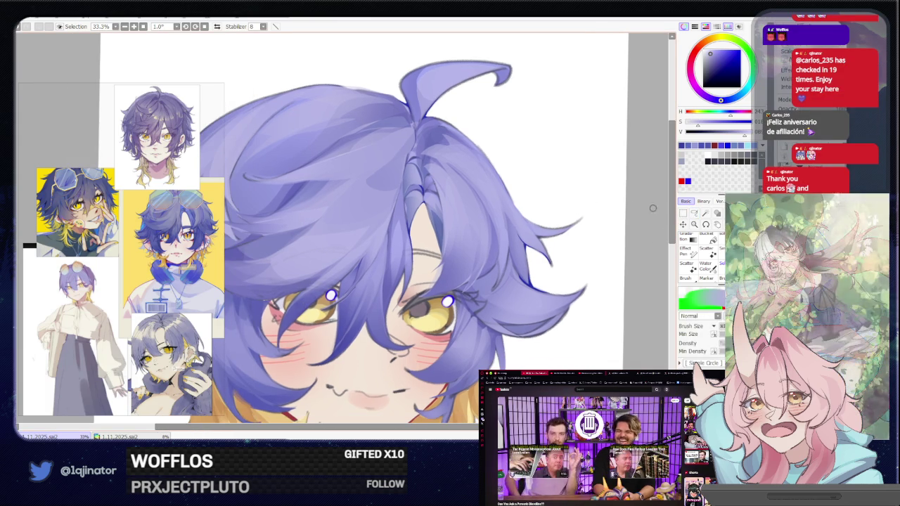
Frame the top of the hair and eyedrop the darker blue-purple from it.
click(695, 214)
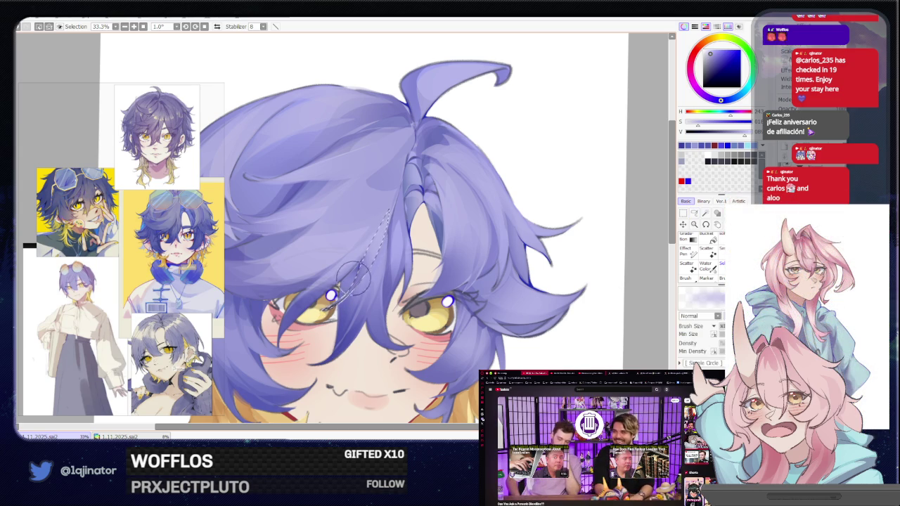
key(b)
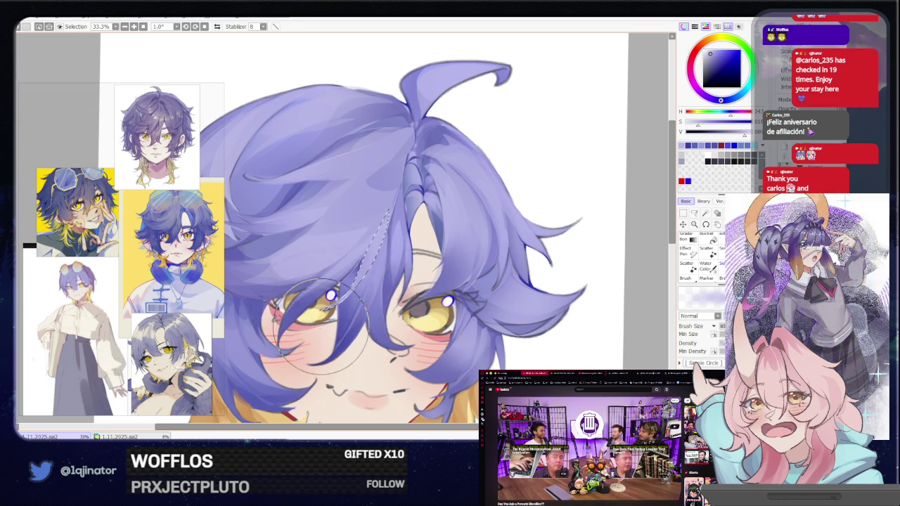
key(l)
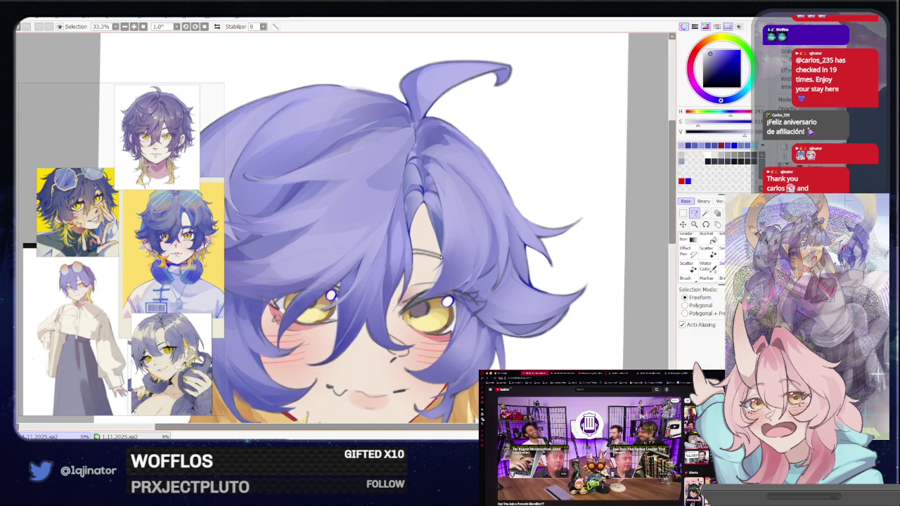
drag(425, 283, 410, 318)
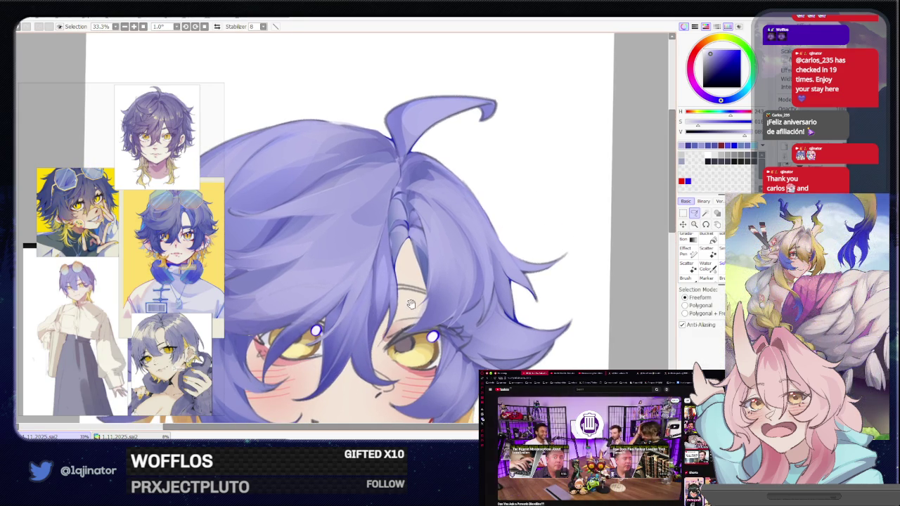
key(b)
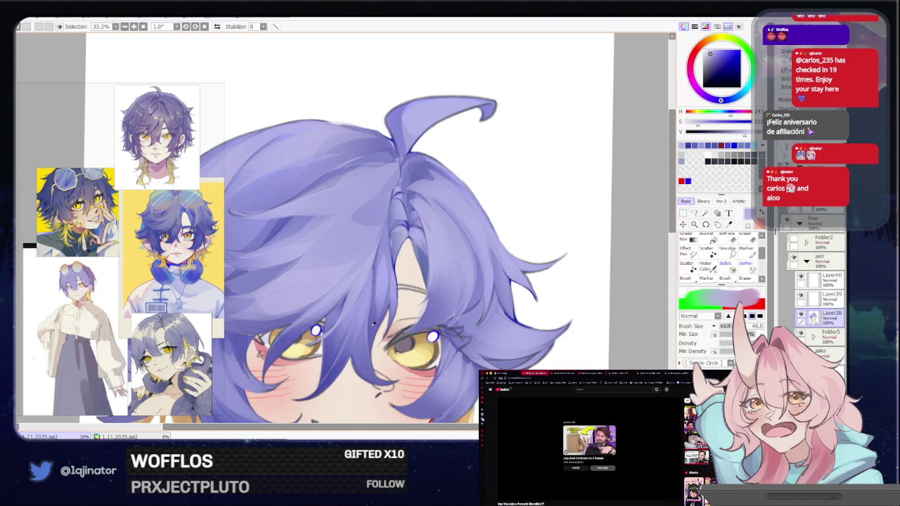
alt+click(368, 254)
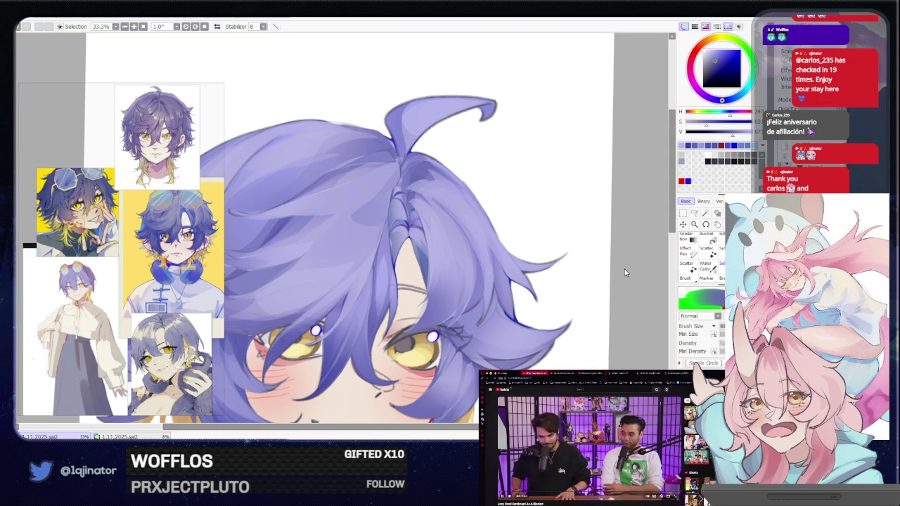
Lasso a strand shape at the hair parting near the crown.
key(a)
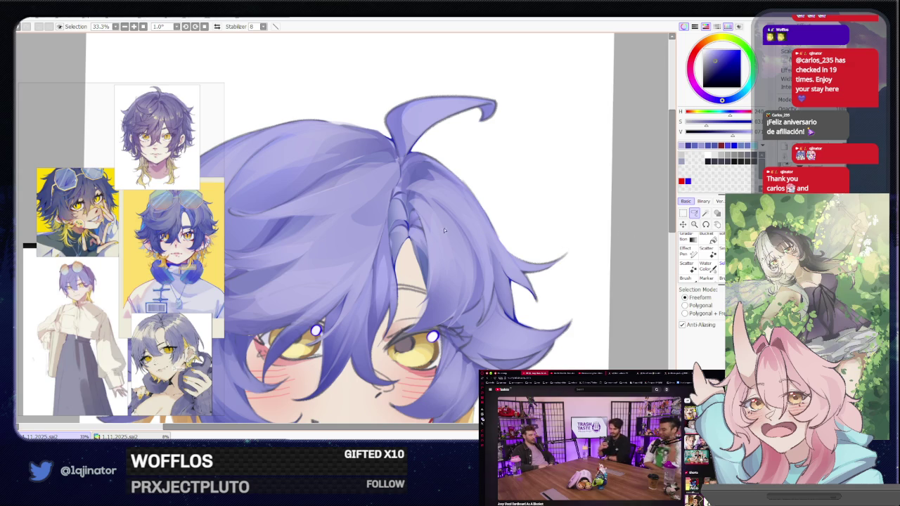
drag(454, 226, 443, 252)
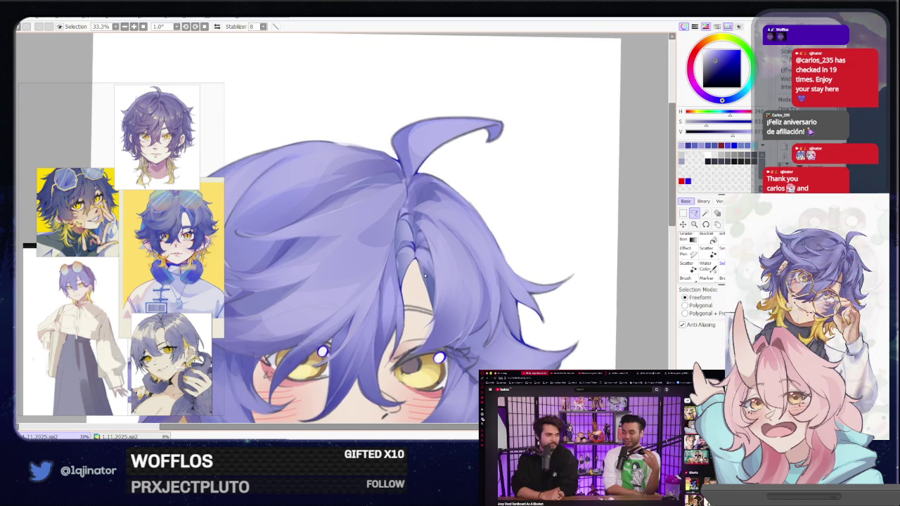
drag(478, 230, 451, 245)
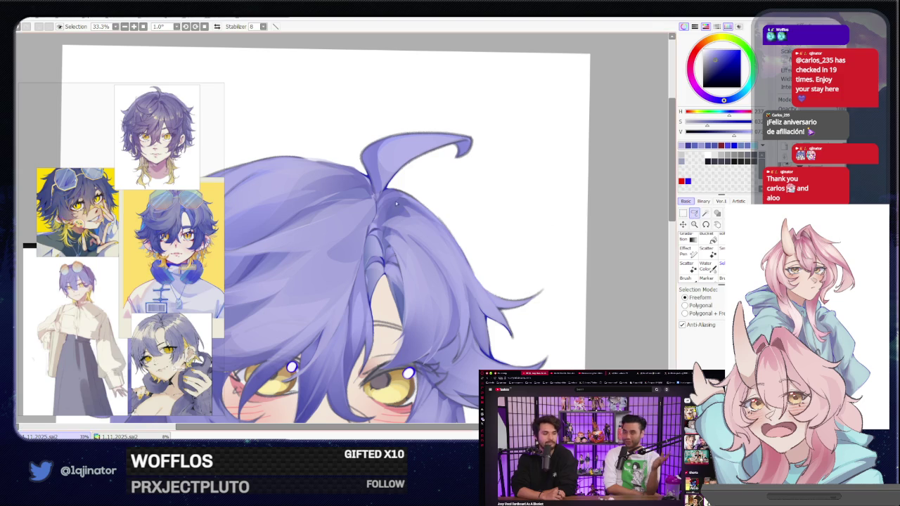
drag(389, 202, 384, 254)
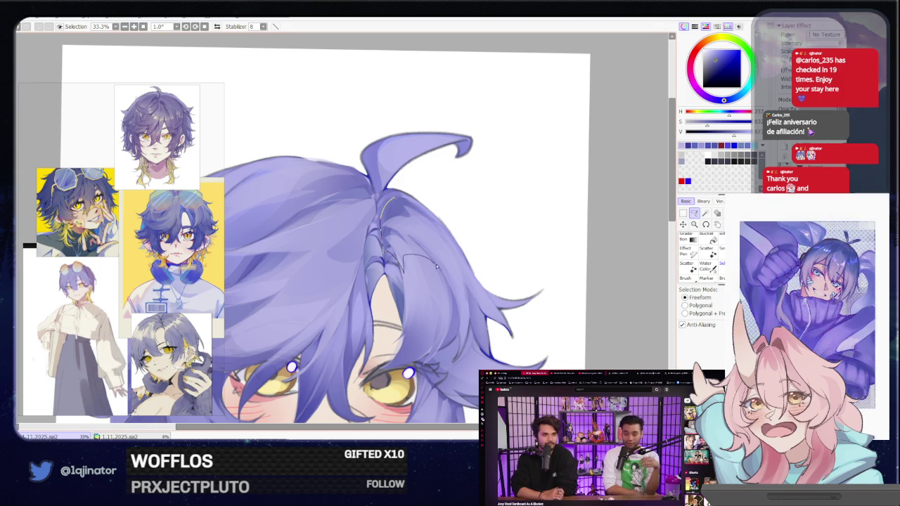
drag(436, 266, 402, 230)
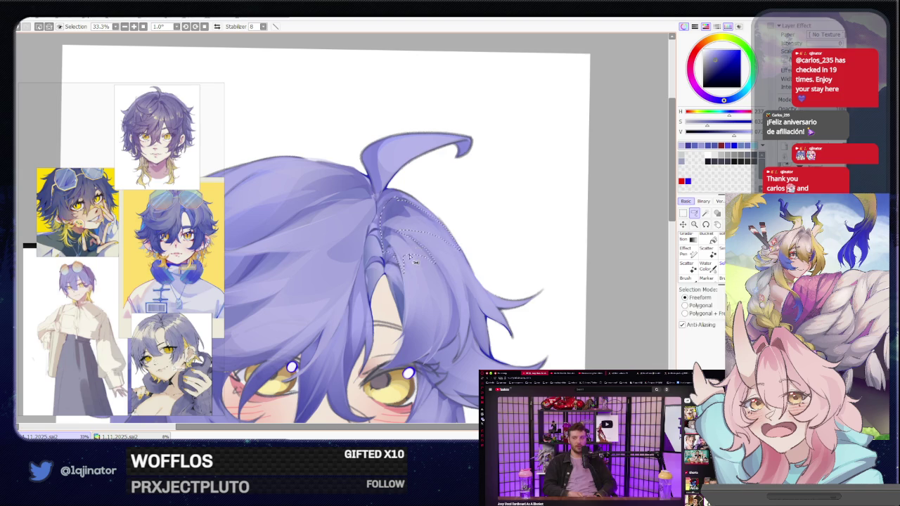
key(b)
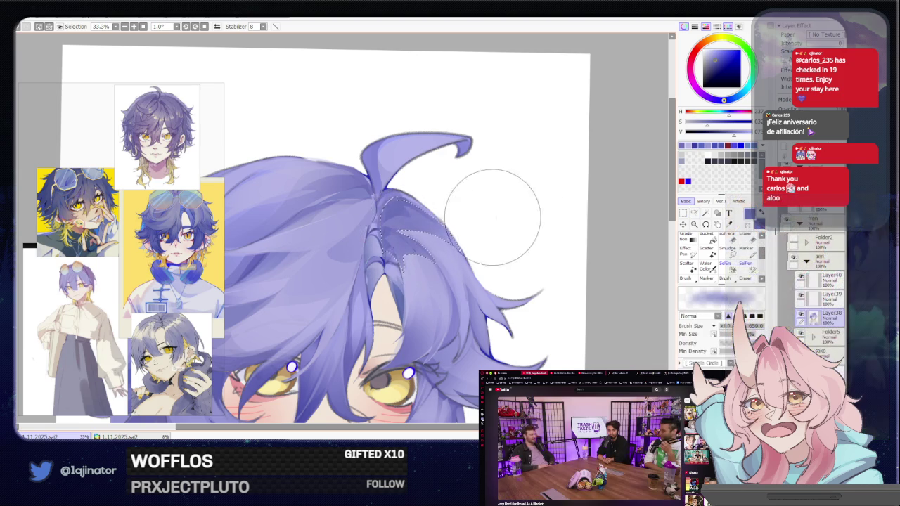
Sample hair shades near the parting and shrink the brush to about half size to paint the strand.
alt+click(431, 240)
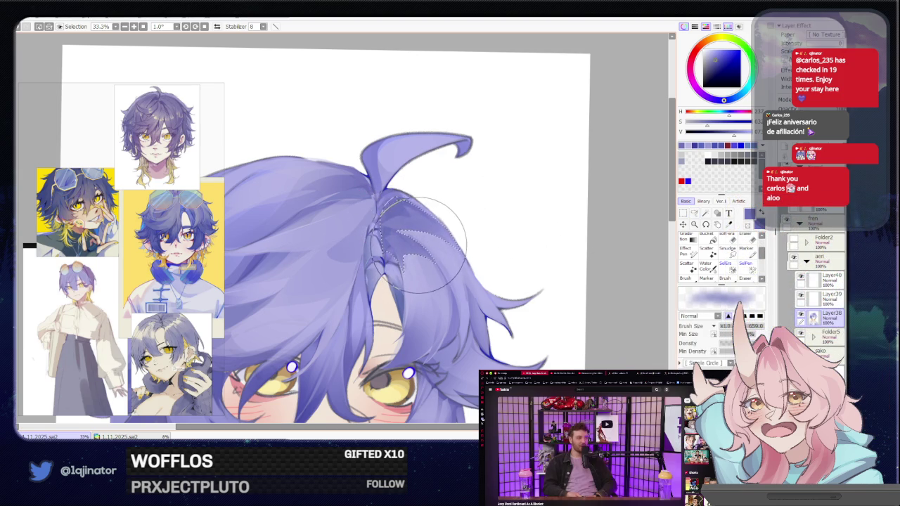
alt+click(422, 257)
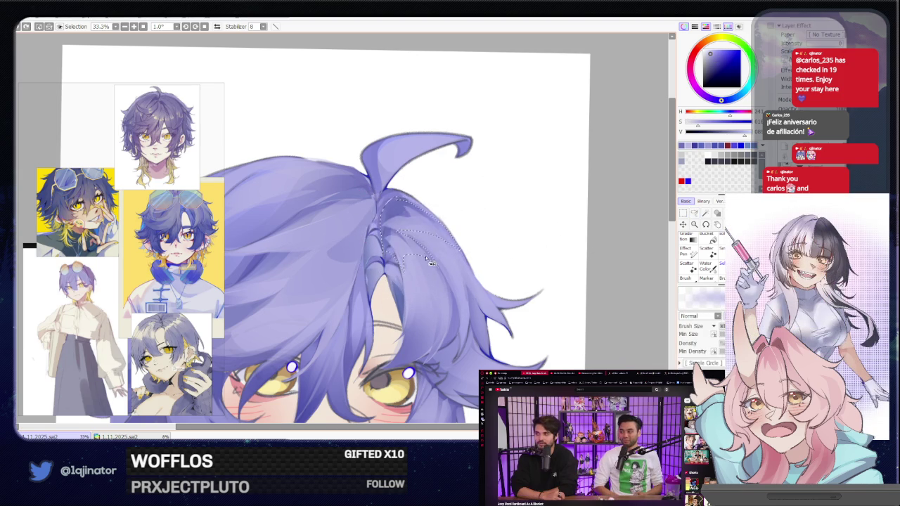
alt+click(433, 247)
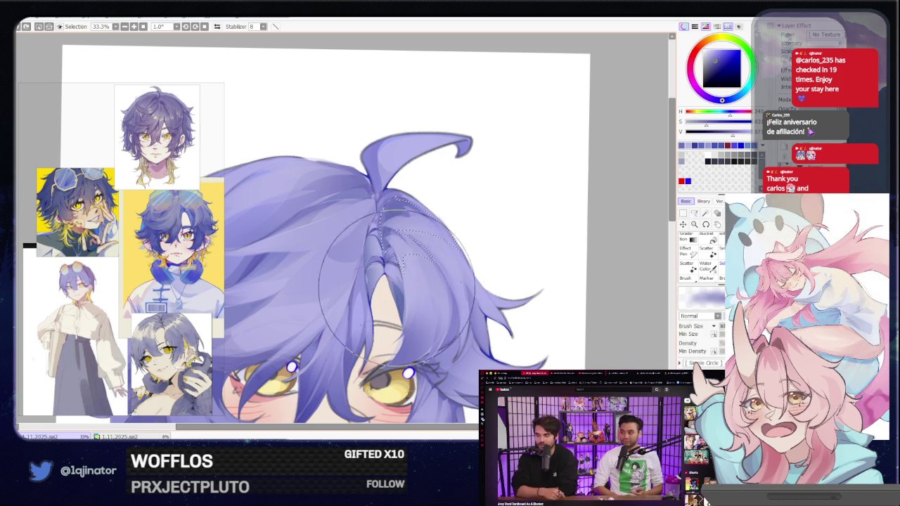
key(bracketright)
key(bracketright)
alt+click(426, 264)
key(bracketleft)
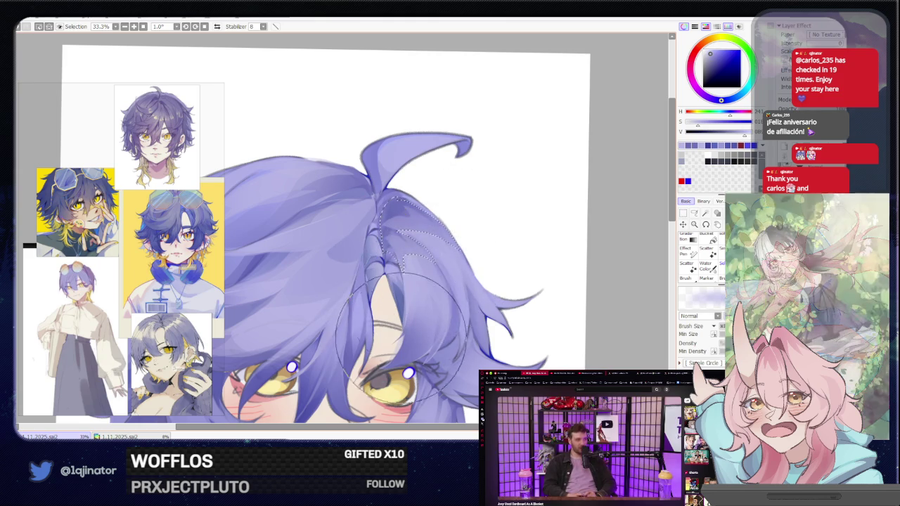
key(bracketleft)
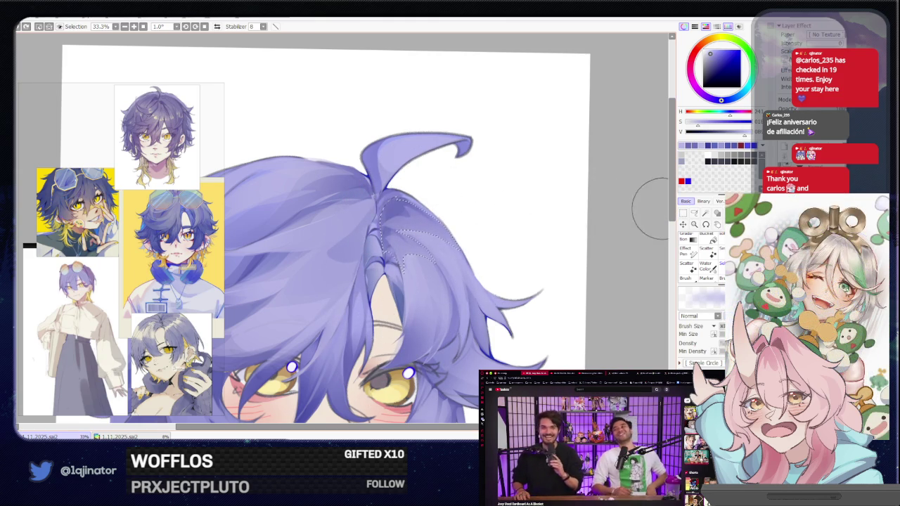
Clear the selection, outline a new strand section, and pick a lighter lavender for it.
key(l)
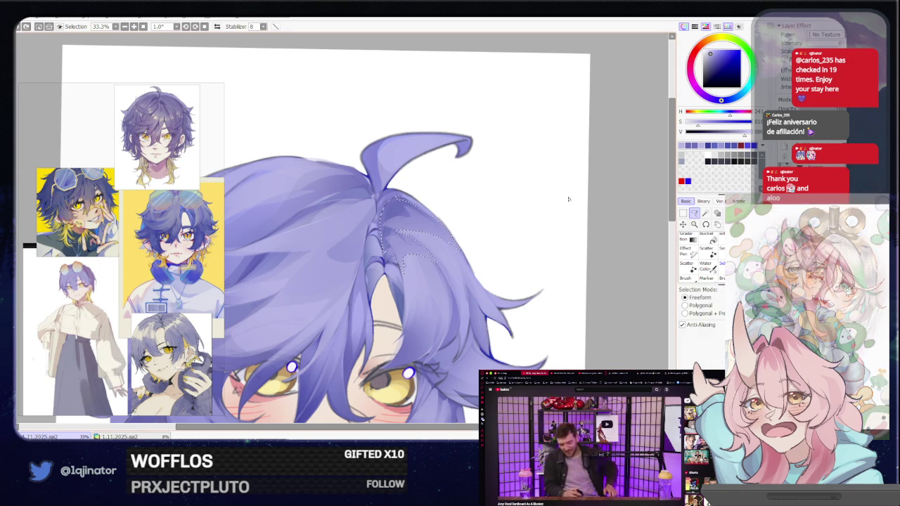
click(406, 203)
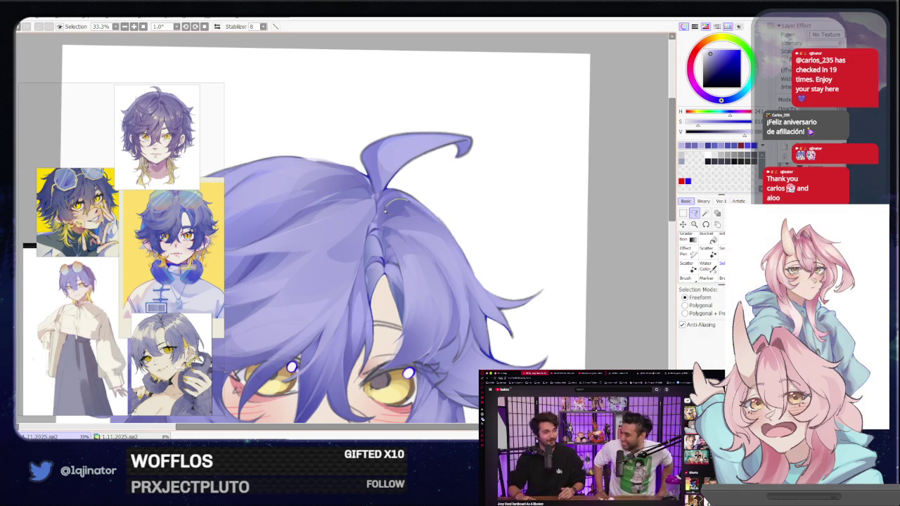
drag(385, 210, 394, 228)
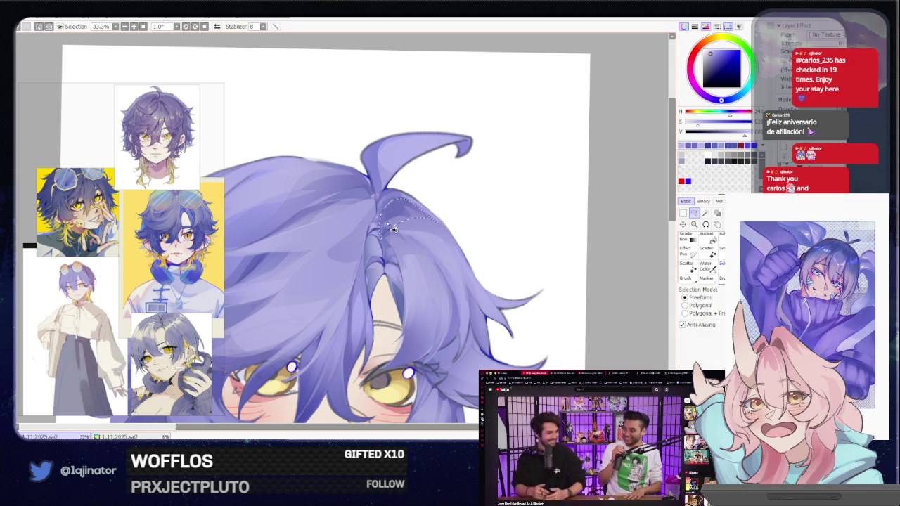
key(b)
alt+click(374, 225)
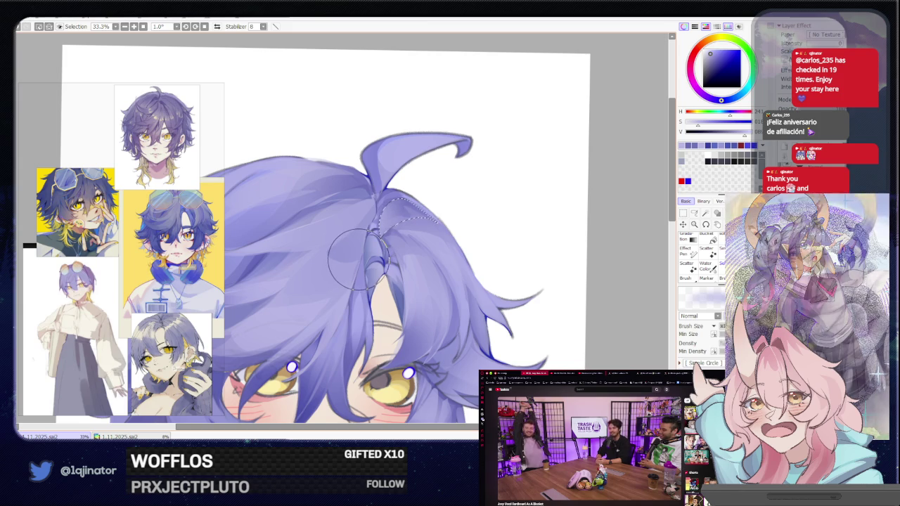
Trace a thin strand selection across the crown beside the curled tuft.
click(694, 213)
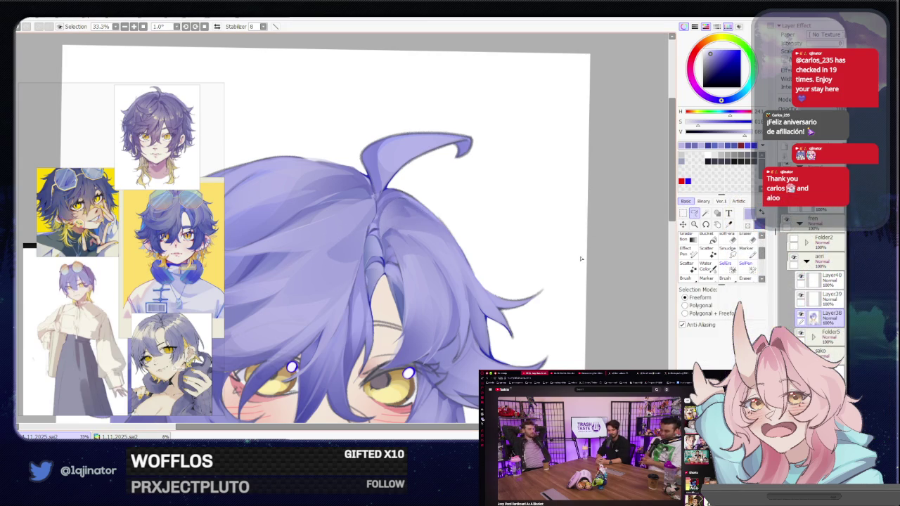
mouse_move(500, 282)
mouse_down()
mouse_move(528, 251)
mouse_move(518, 289)
mouse_up()
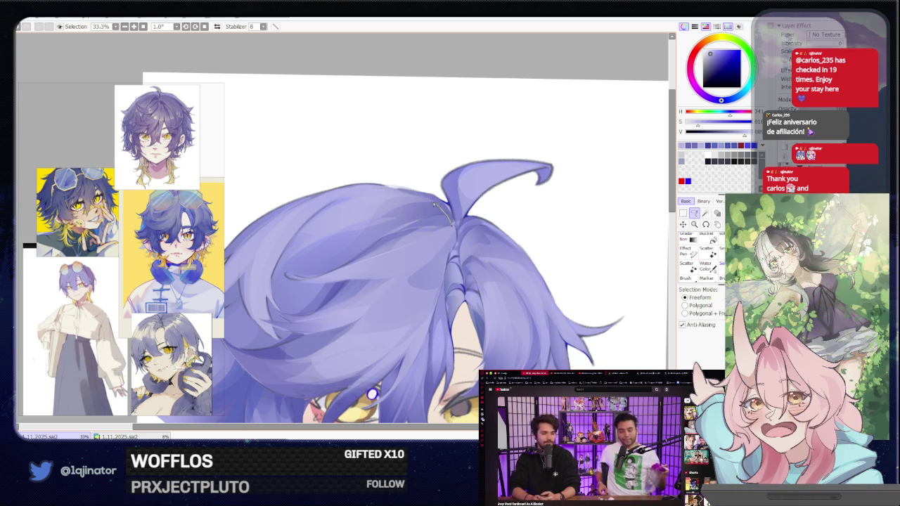
drag(345, 220, 443, 225)
key(b)
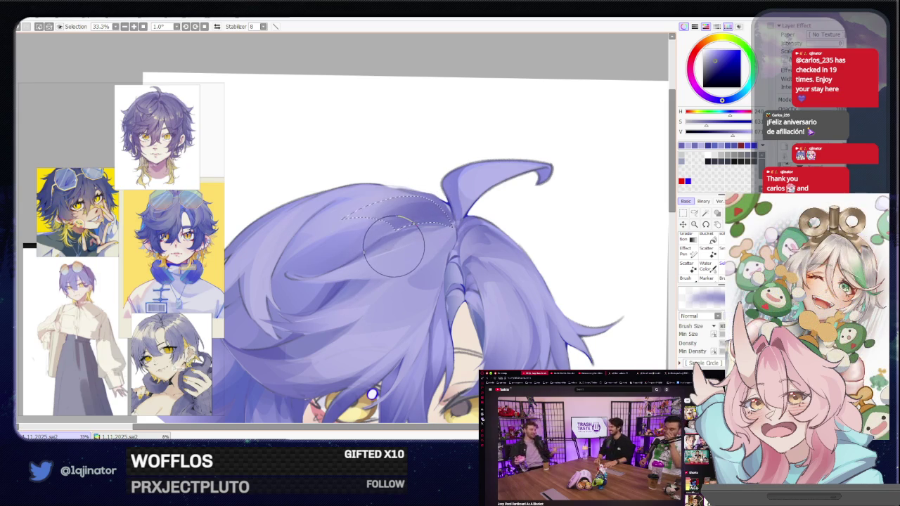
Mirror the view, then lasso a thin strand across the hair top and paint inside it.
scroll(386, 260, down, 2)
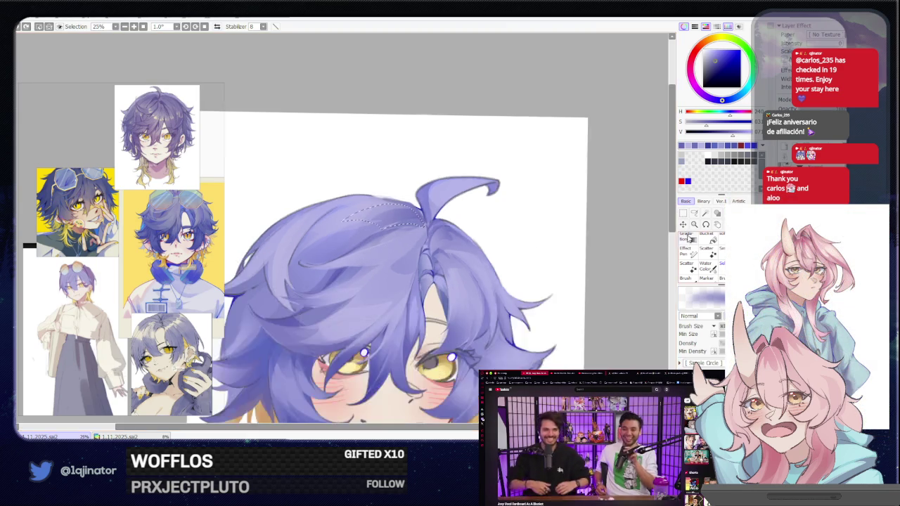
click(694, 213)
scroll(479, 294, down, 2)
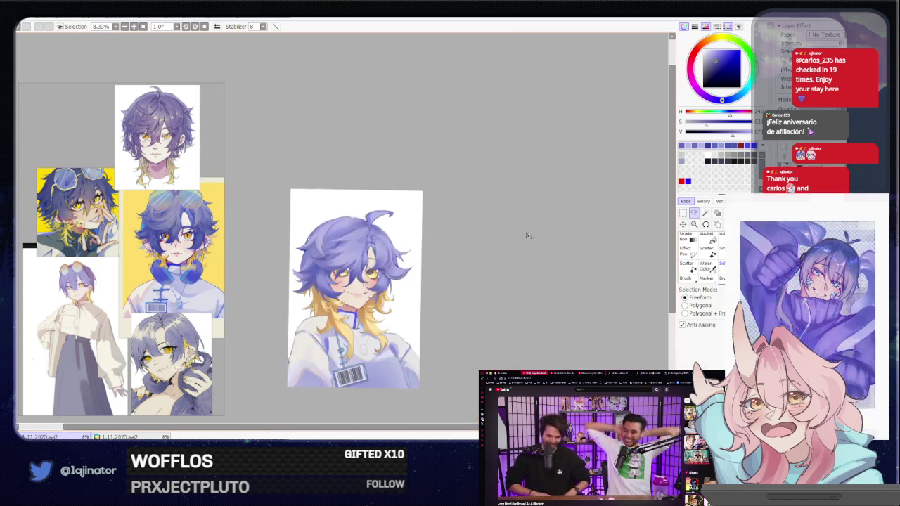
scroll(479, 294, down, 2)
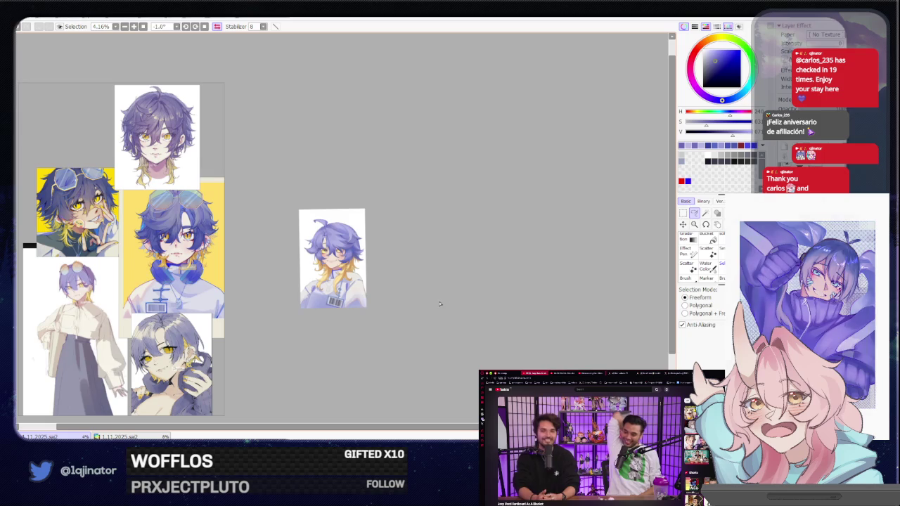
scroll(405, 306, up, 1)
scroll(403, 314, up, 2)
scroll(402, 312, up, 1)
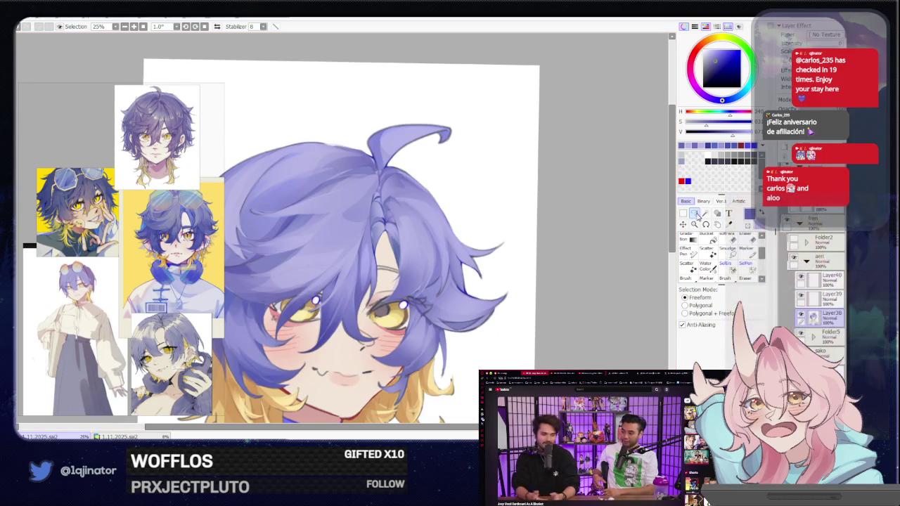
key(h)
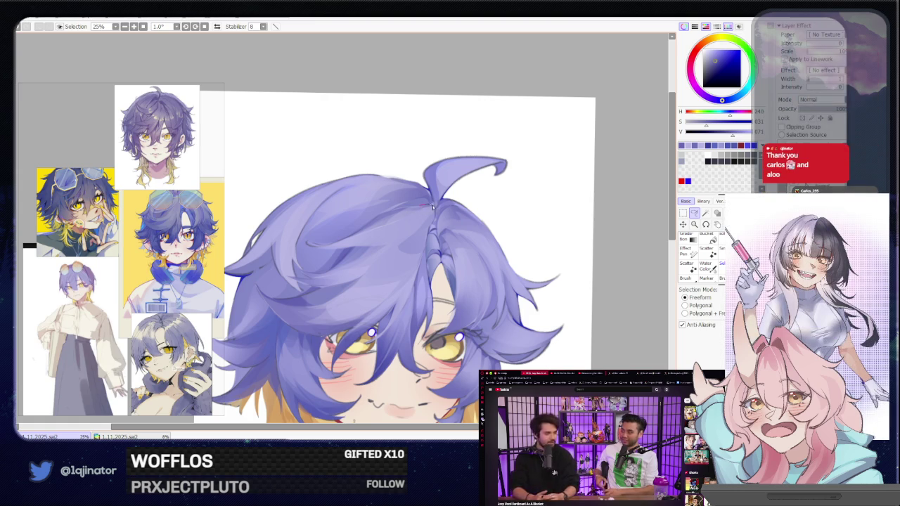
mouse_move(421, 208)
mouse_down()
mouse_move(335, 243)
mouse_move(372, 225)
mouse_up()
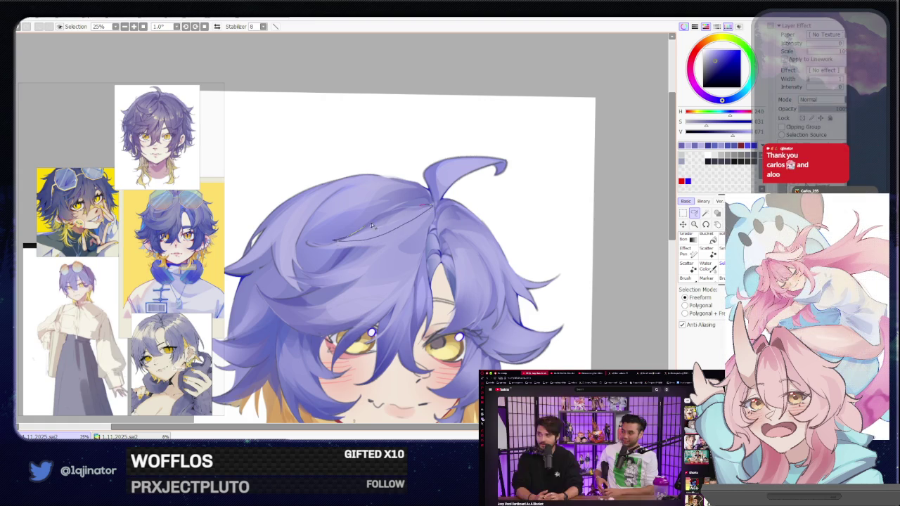
key(b)
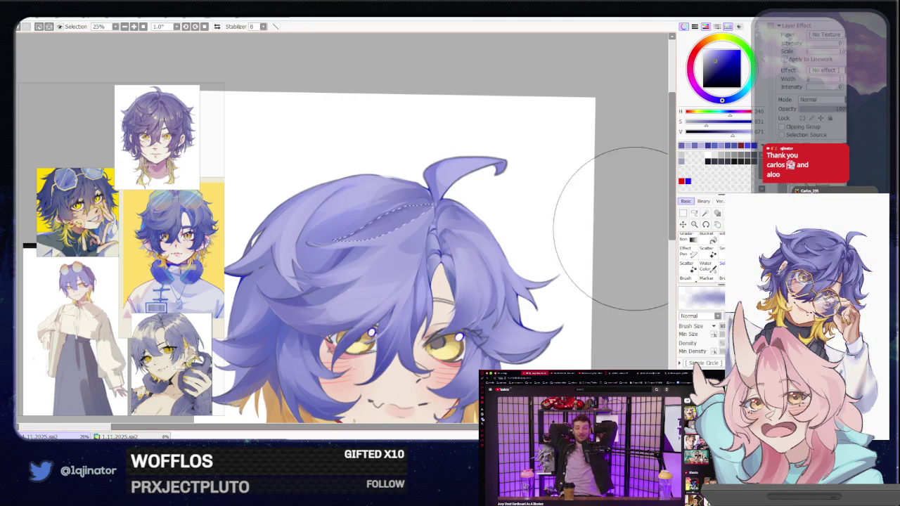
Trace a second thin sliver strand on the crown and fill it with darker purple.
click(696, 214)
drag(431, 204, 340, 240)
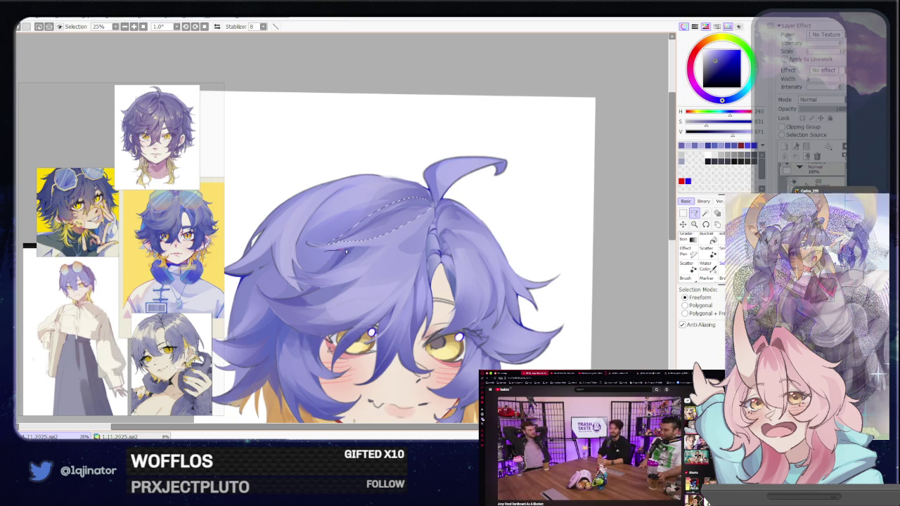
drag(325, 254, 350, 262)
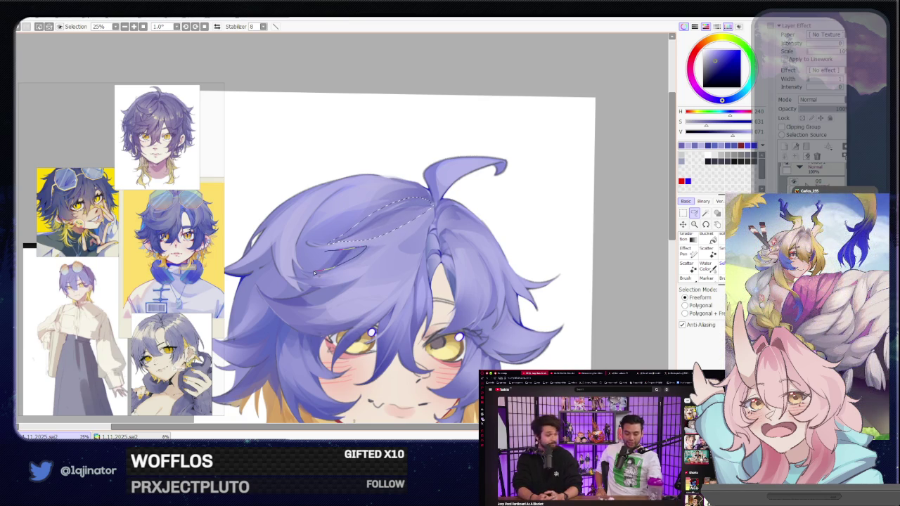
key(b)
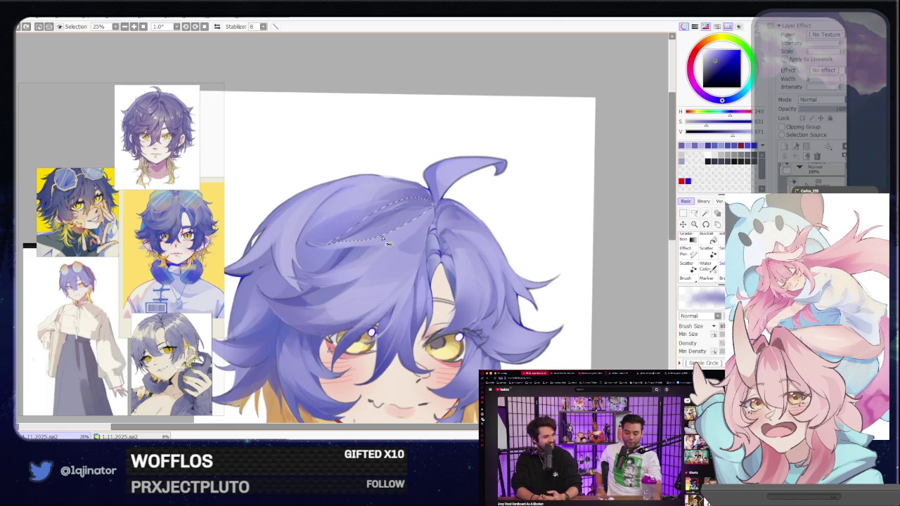
click(694, 214)
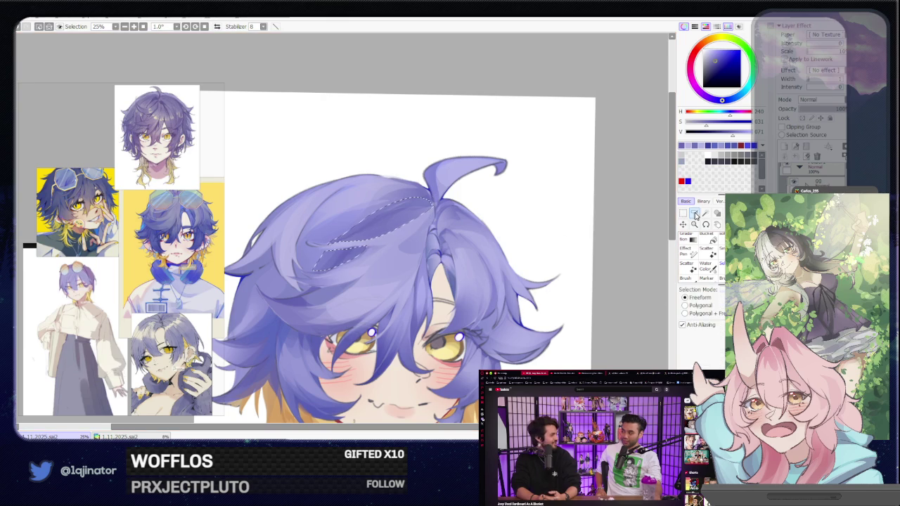
Outline a longer strand arc left of the ahoge and paint inside it.
scroll(467, 271, up, 1)
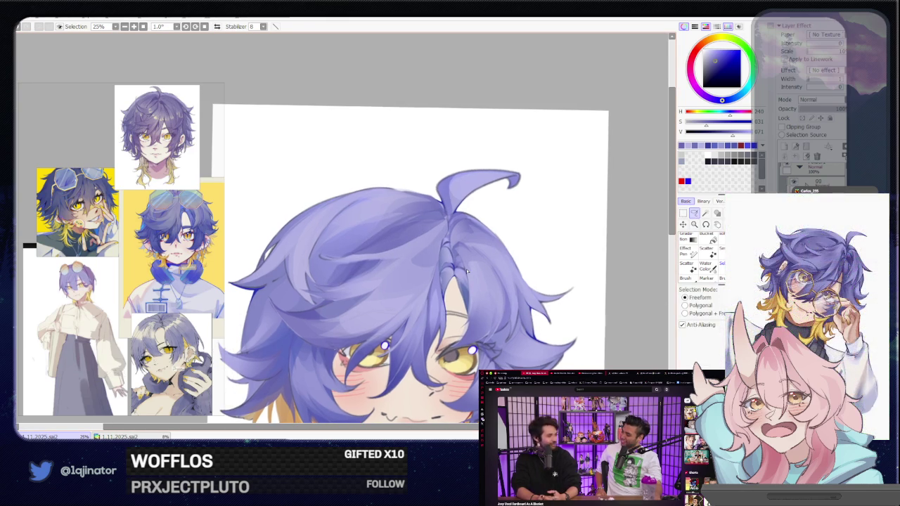
drag(405, 242, 399, 236)
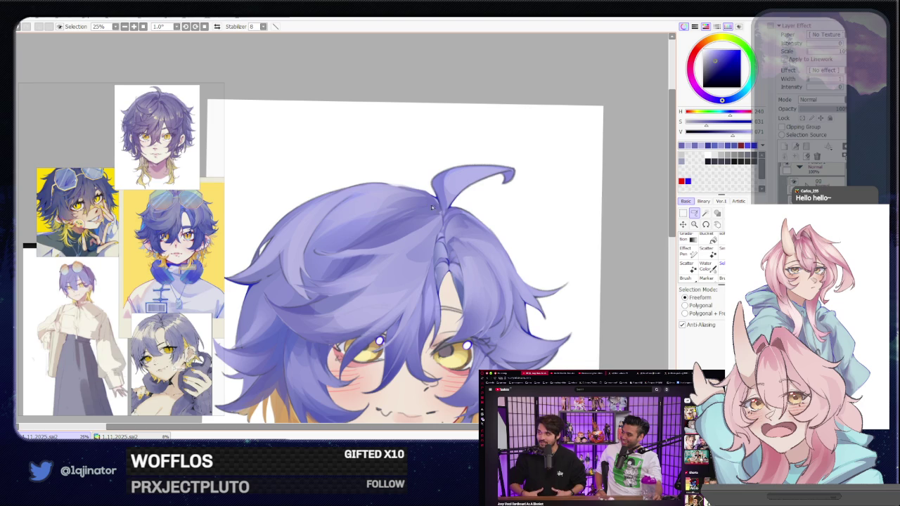
drag(419, 196, 388, 202)
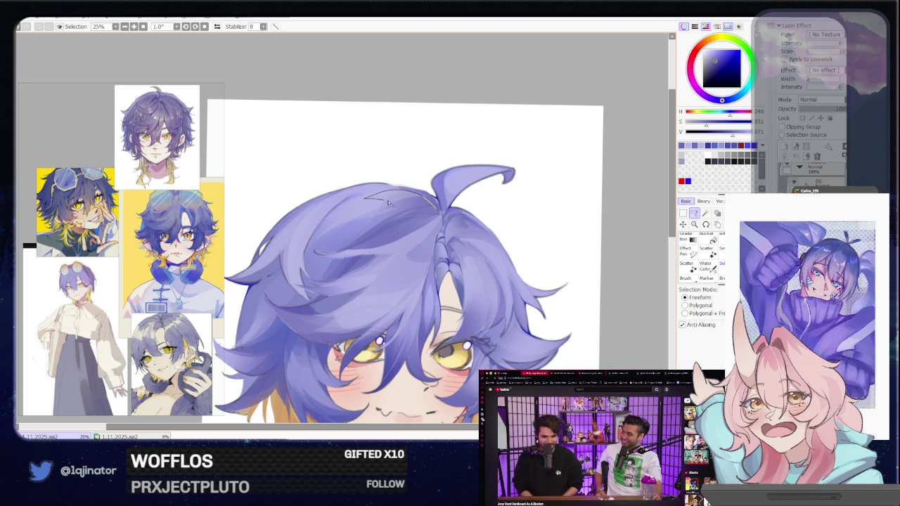
key(ctrl+d)
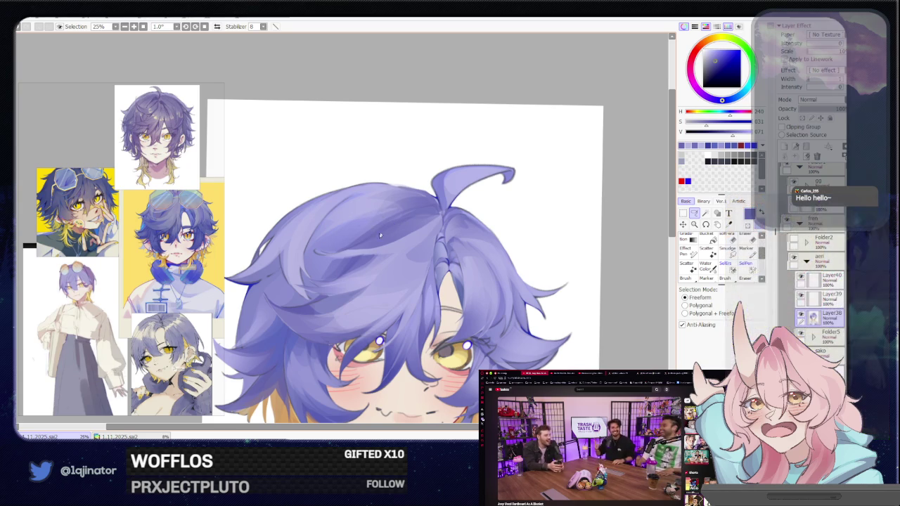
drag(366, 242, 393, 220)
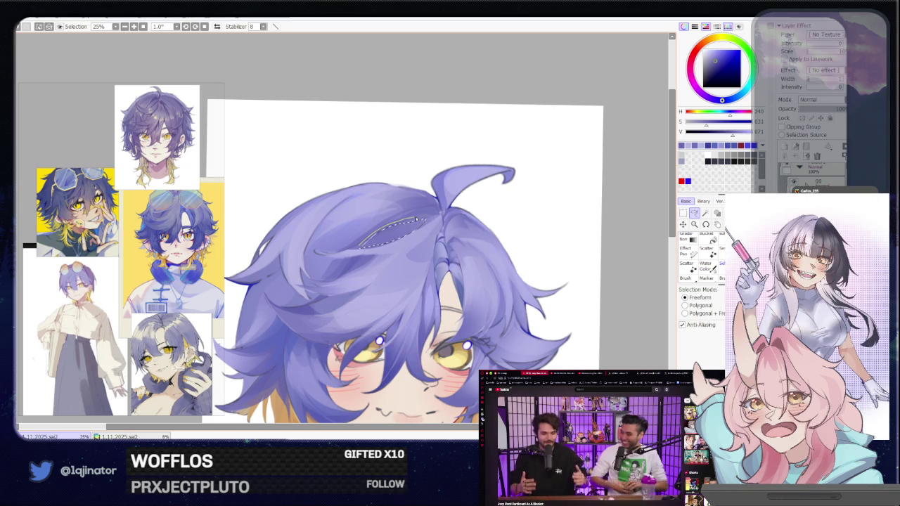
mouse_move(415, 214)
mouse_down()
mouse_move(327, 226)
mouse_move(324, 249)
mouse_up()
key(b)
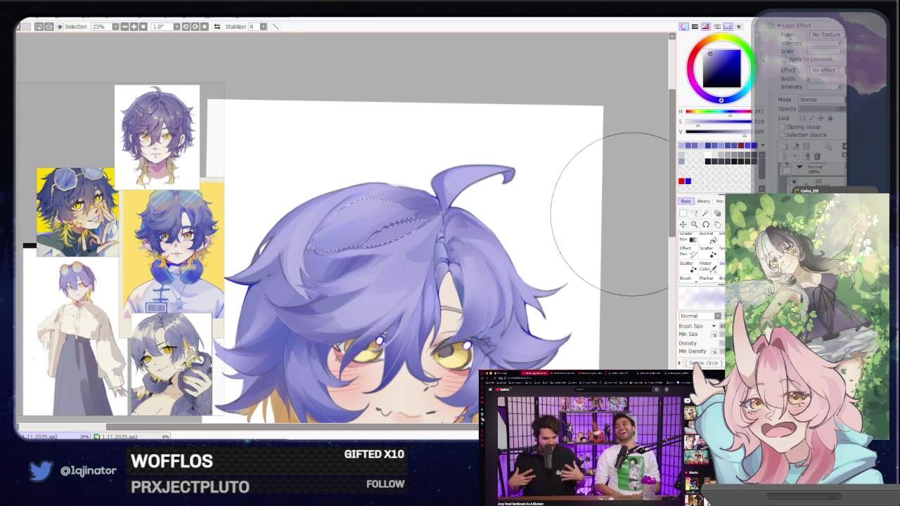
click(694, 213)
Deselect, then paint a thin strand along the top edge of the hair beside the tuft.
key(ctrl+d)
drag(378, 251, 397, 248)
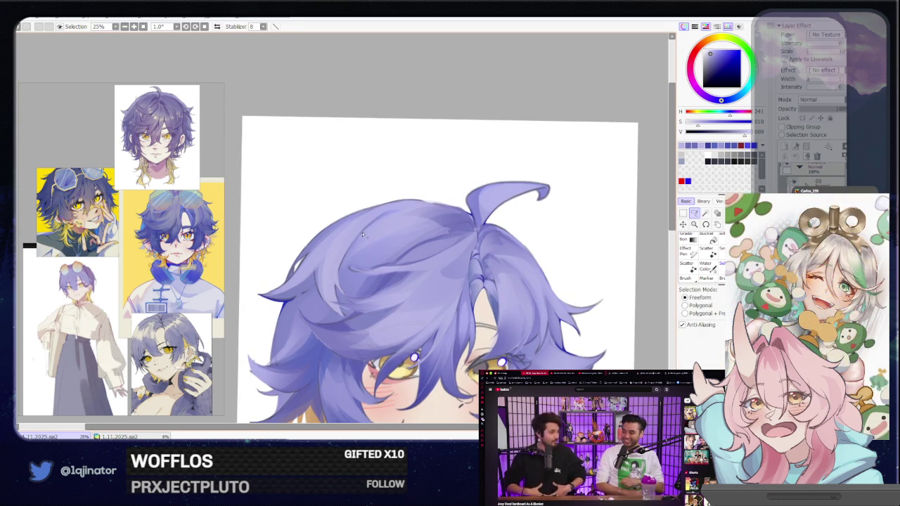
drag(415, 203, 367, 226)
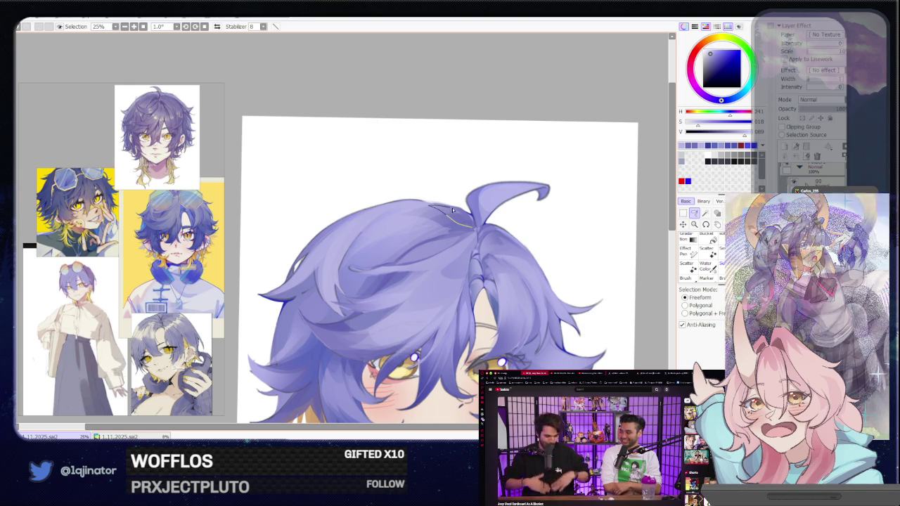
key(b)
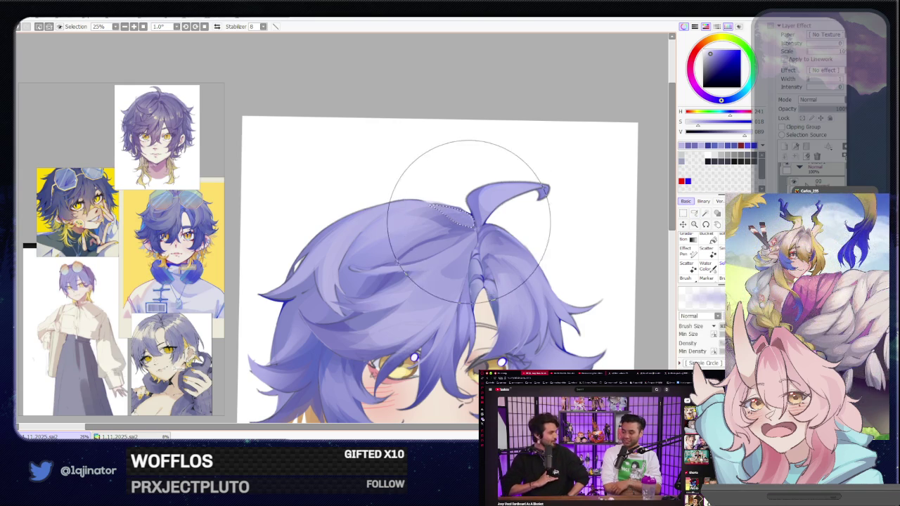
scroll(555, 204, right, 2)
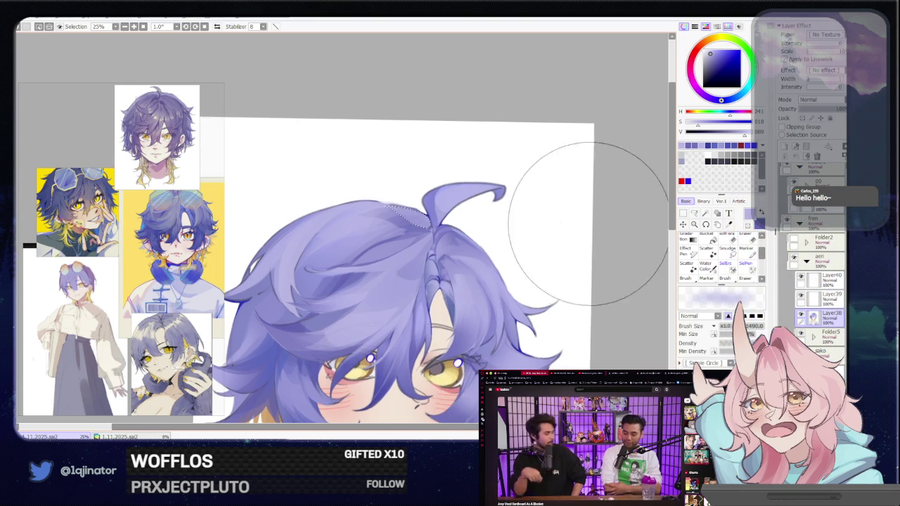
Rotate the canvas and paint a strand on the angled hair crown.
key(a)
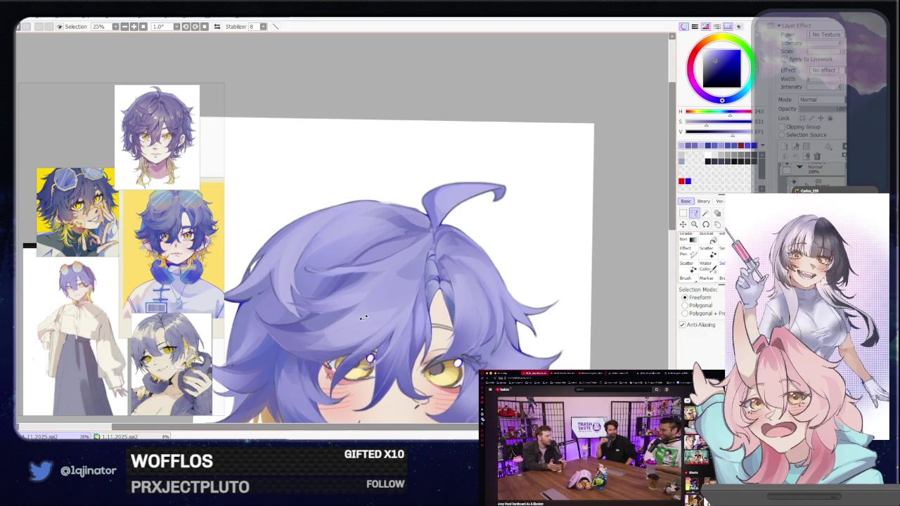
drag(356, 332, 401, 289)
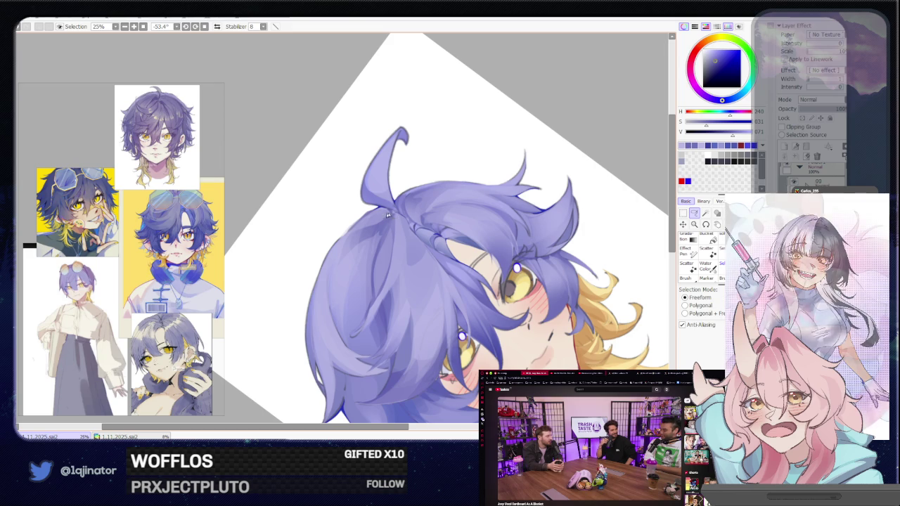
drag(369, 284, 339, 263)
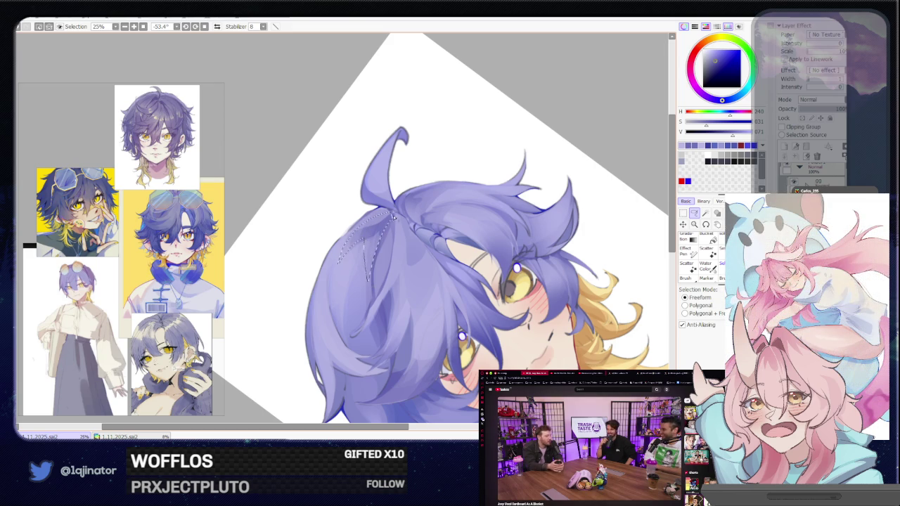
key(b)
drag(448, 219, 534, 232)
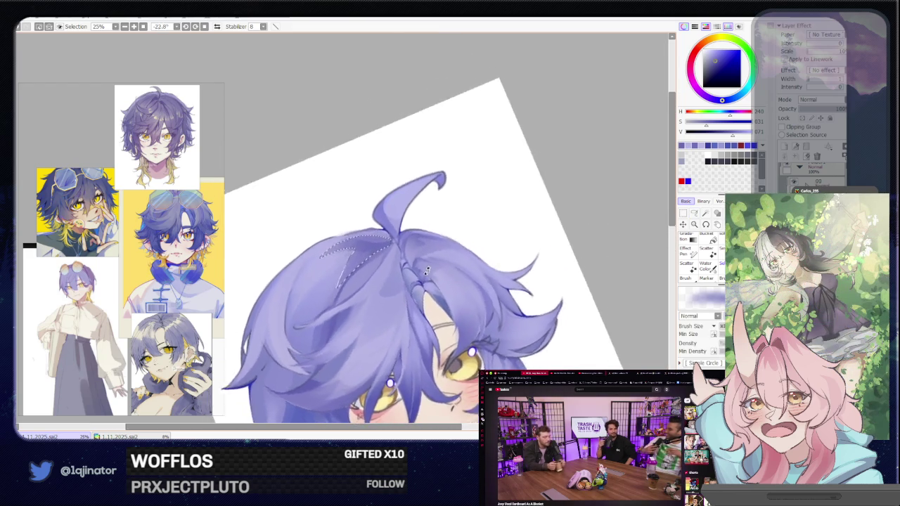
click(694, 213)
key(ctrl+d)
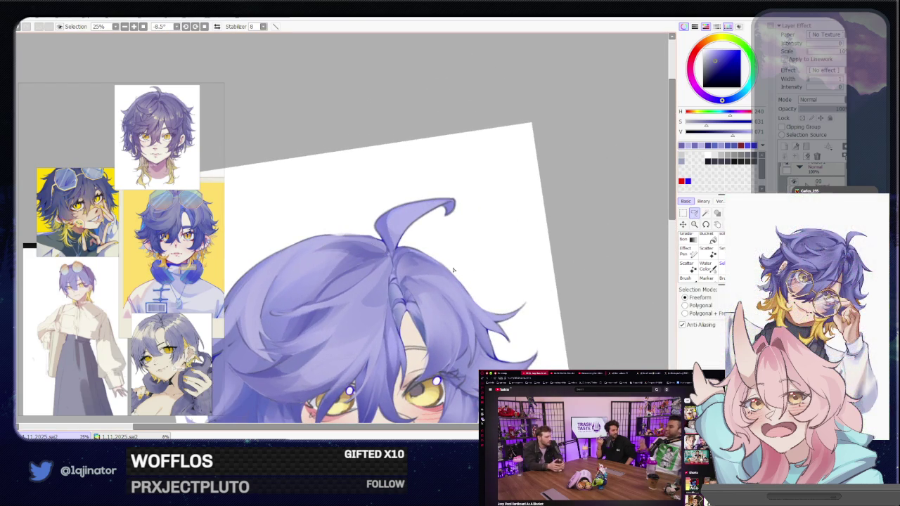
Tilt the canvas to about -22 degrees and paint another crown strand, then deselect.
drag(422, 295, 346, 273)
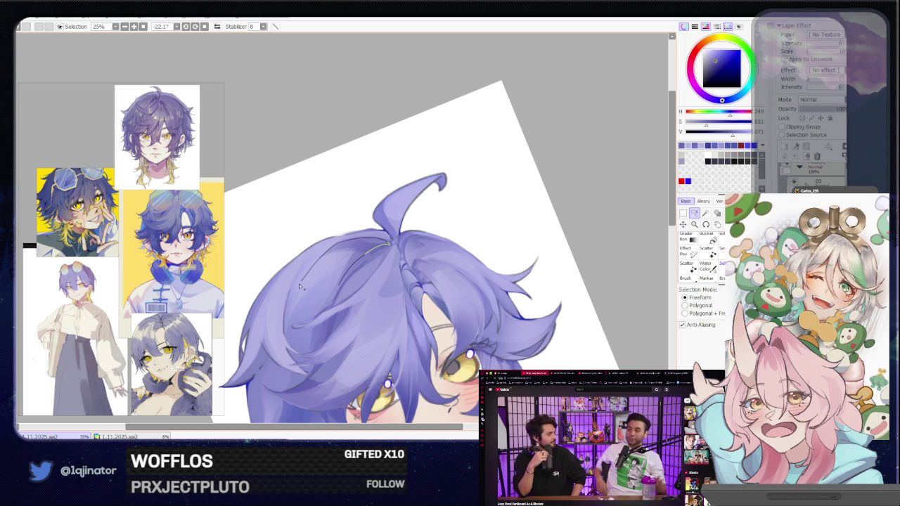
key(b)
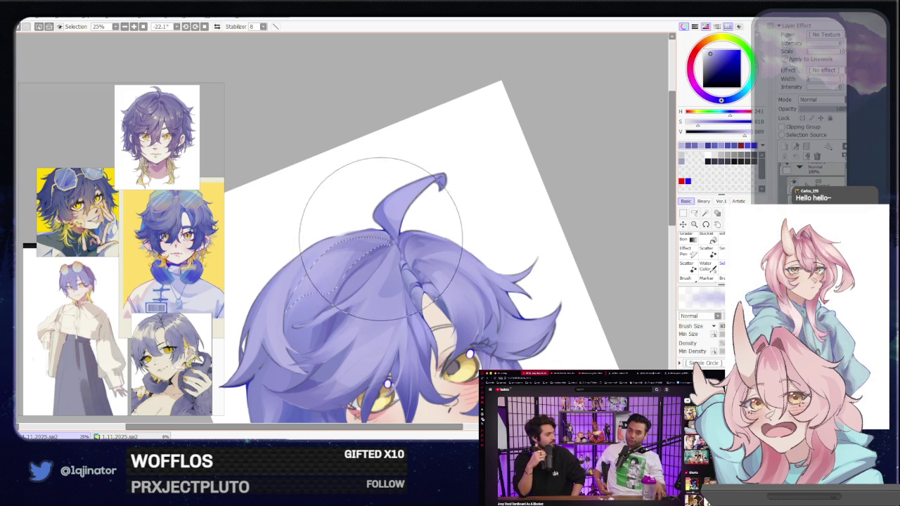
drag(492, 197, 578, 220)
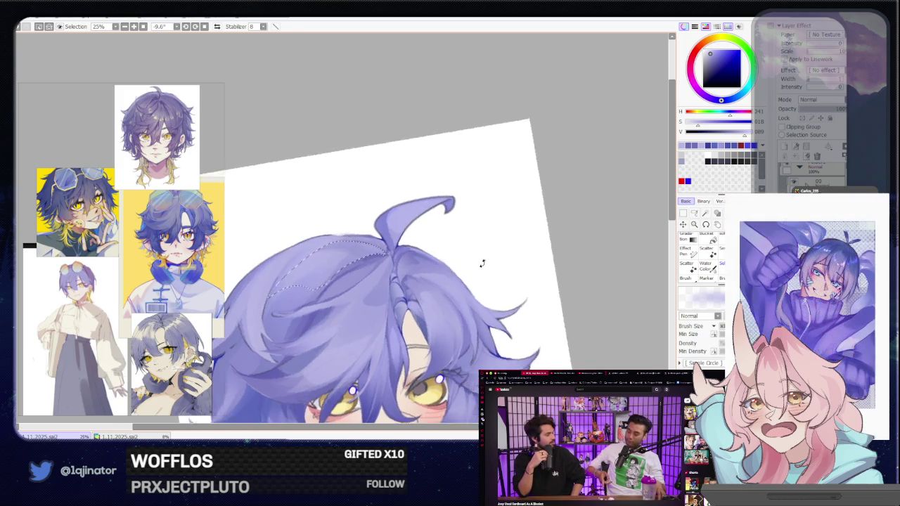
key(l)
drag(339, 271, 428, 248)
key(b)
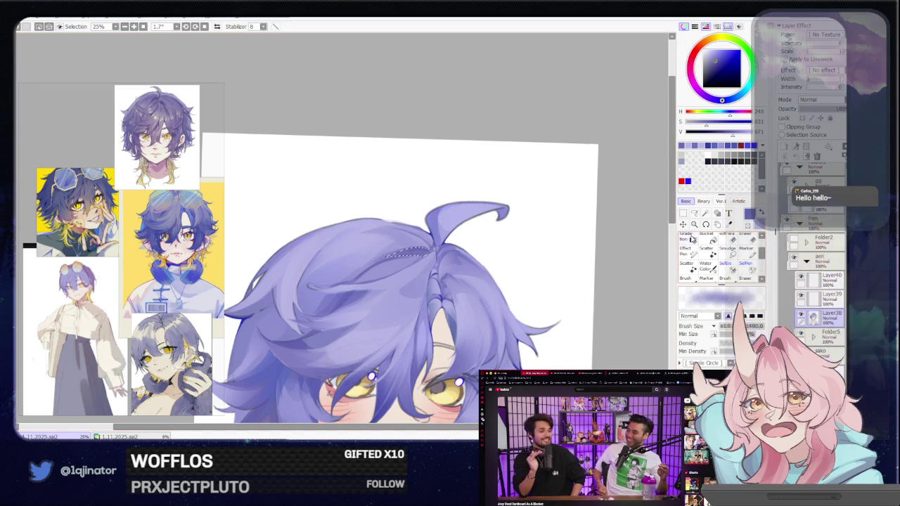
click(694, 214)
key(ctrl+d)
Pan and paint more hair, zooming out to 12.5% to check the whole bust, then back to 25%.
drag(409, 266, 420, 255)
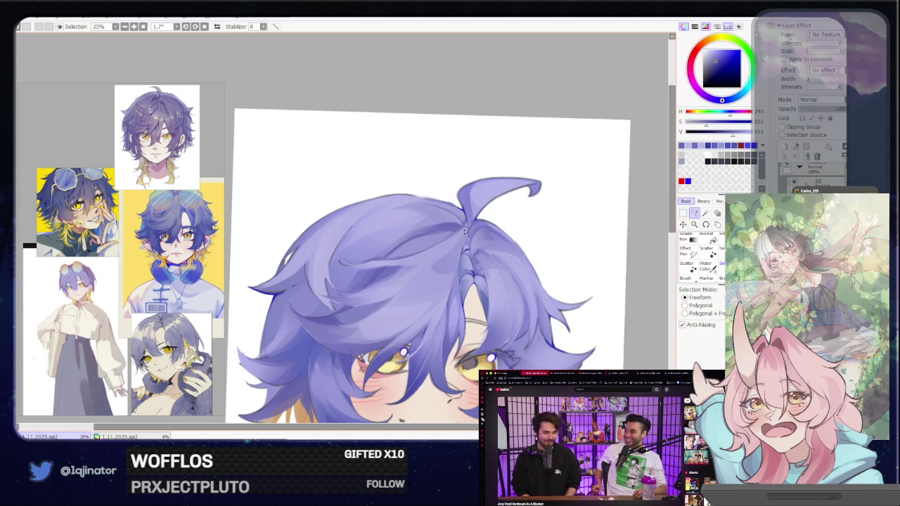
drag(490, 246, 453, 236)
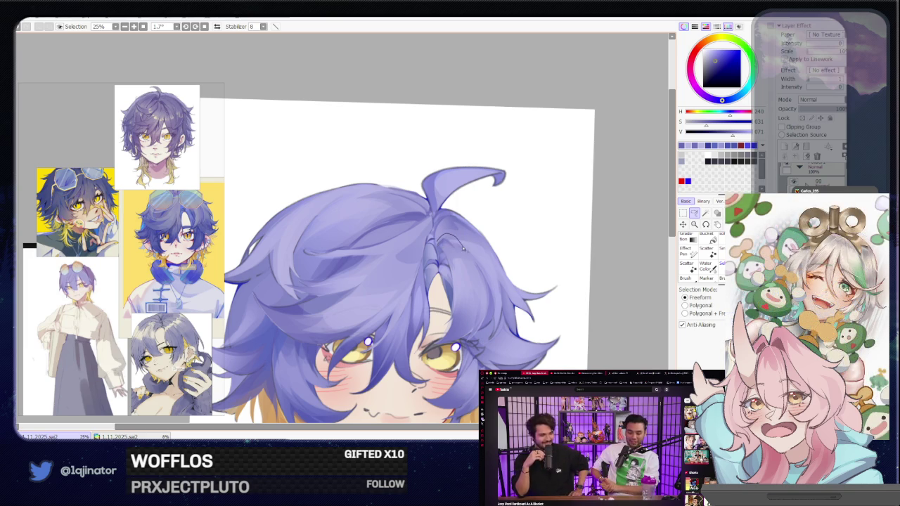
key(b)
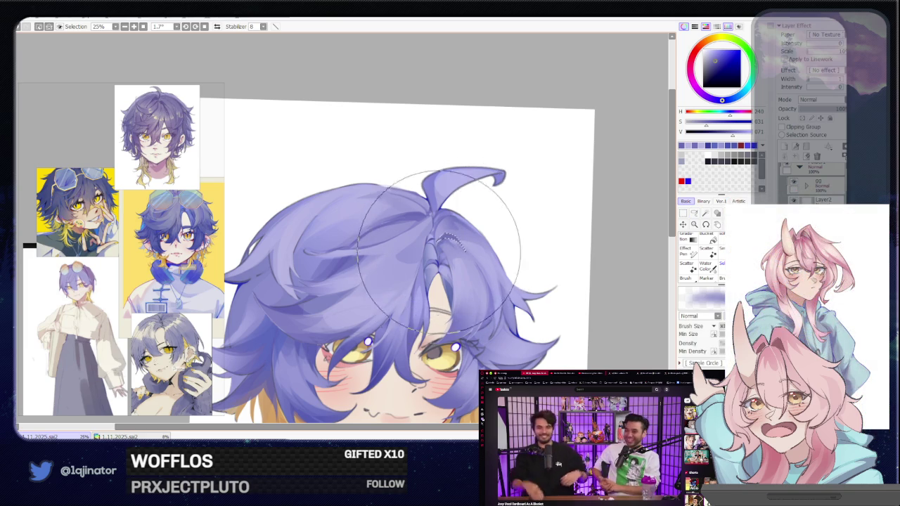
key(ctrl+minus)
key(ctrl+minus)
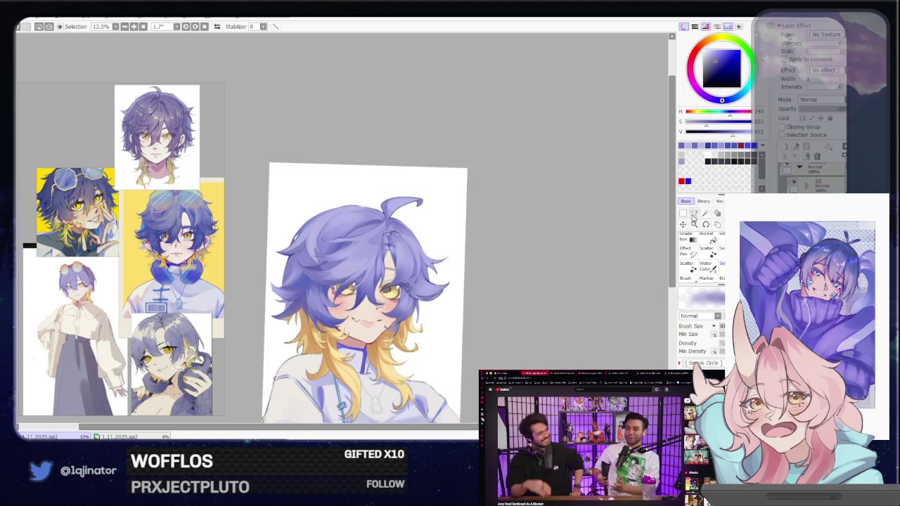
click(694, 213)
key(ctrl+plus)
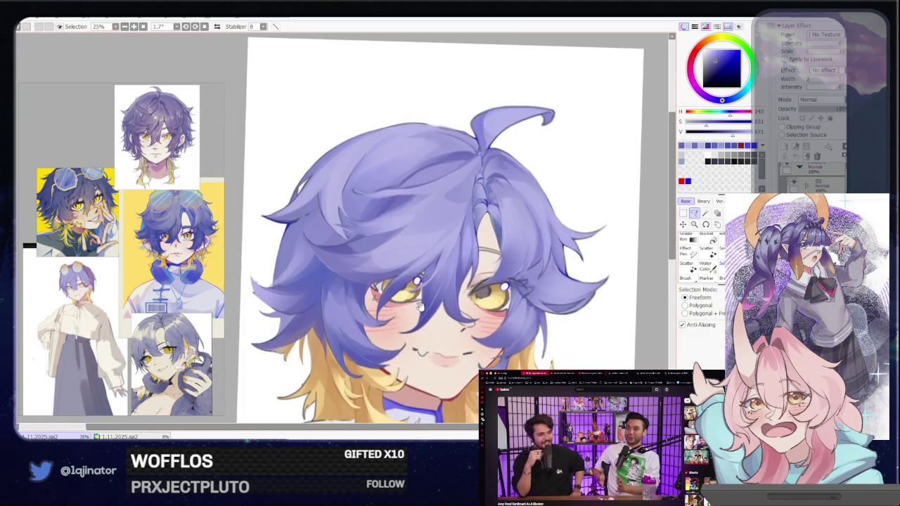
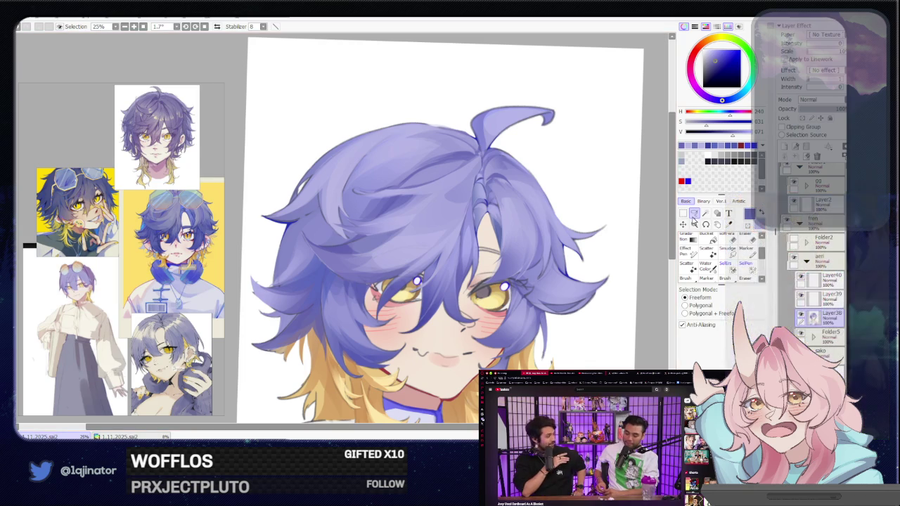
Pan the canvas down so the top of the hair and its upward curl are in view.
mouse_move(570, 285)
mouse_down()
mouse_move(483, 296)
mouse_move(470, 340)
mouse_up()
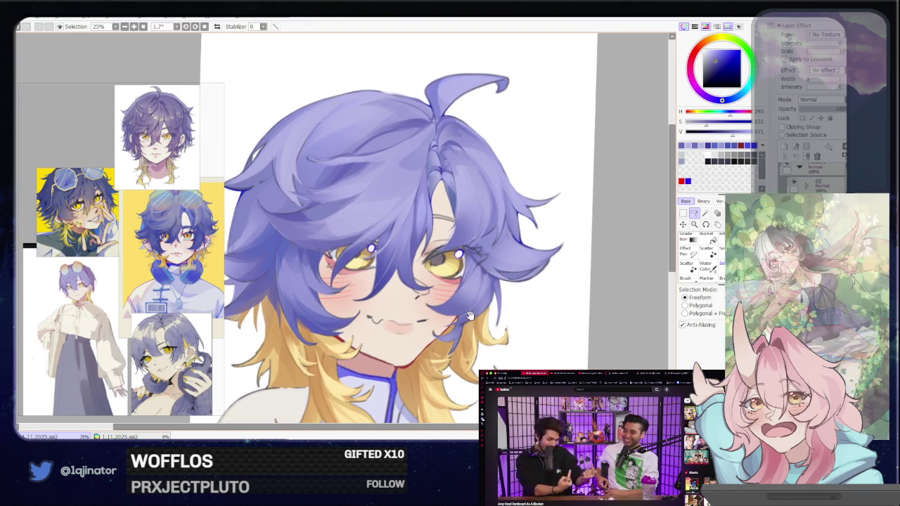
mouse_move(457, 298)
mouse_down()
mouse_move(458, 337)
mouse_move(414, 376)
mouse_up()
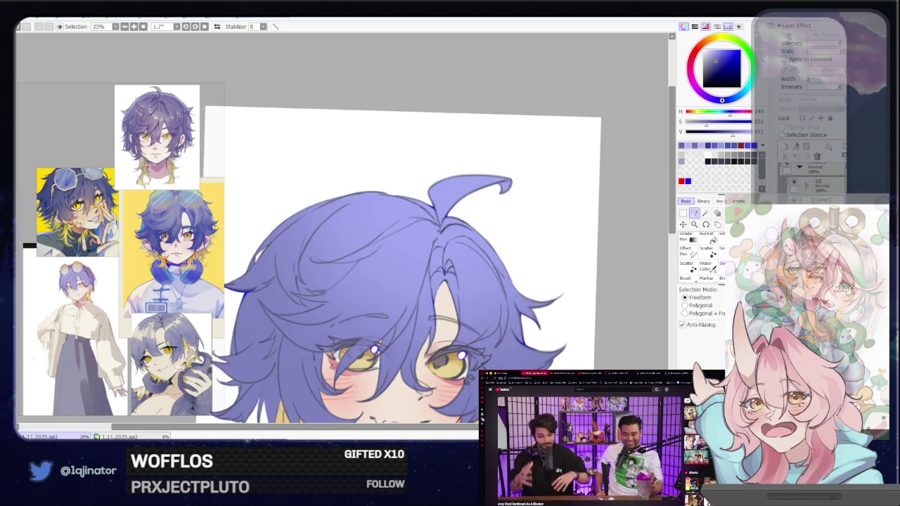
drag(420, 258, 395, 314)
Pick and fine-tune a lighter blue-violet as the hair highlight colour.
key(b)
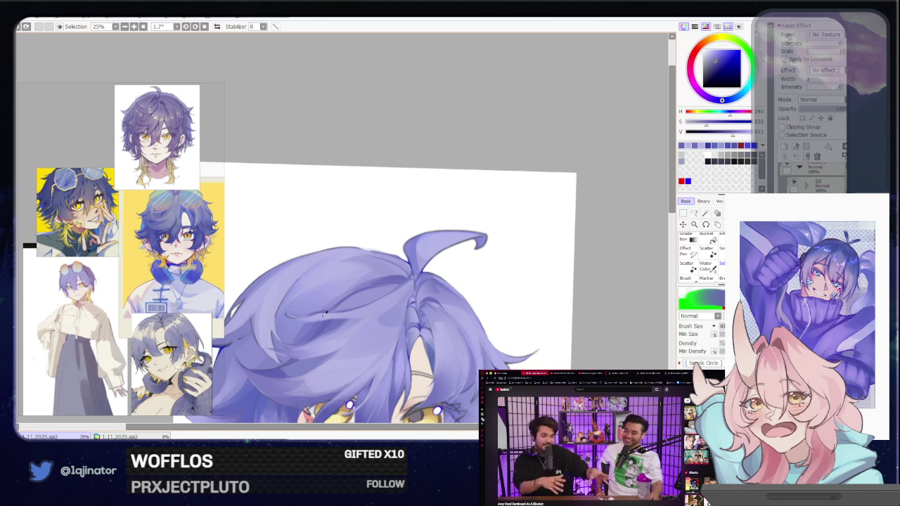
alt+click(325, 314)
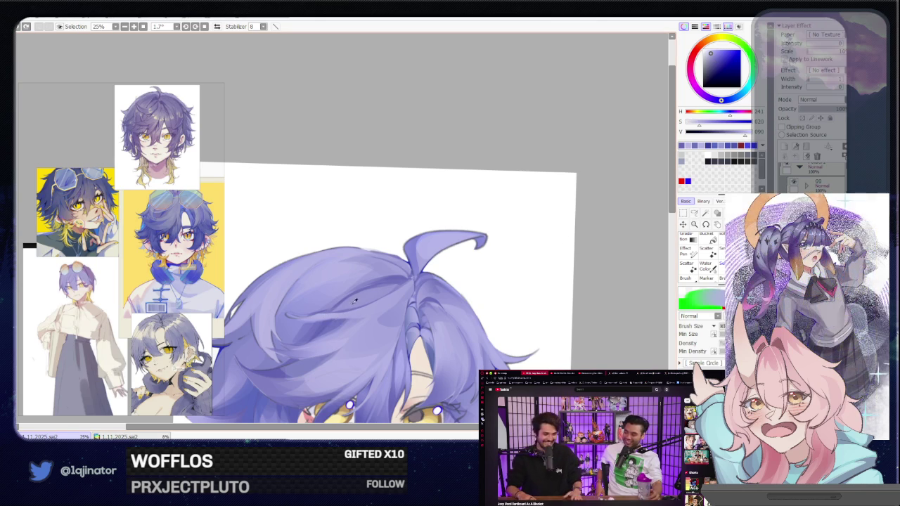
click(694, 212)
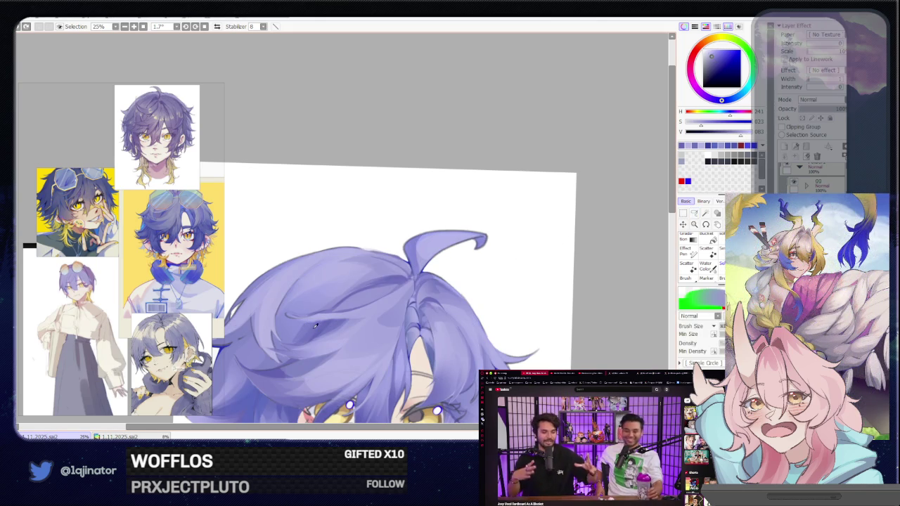
alt+click(312, 326)
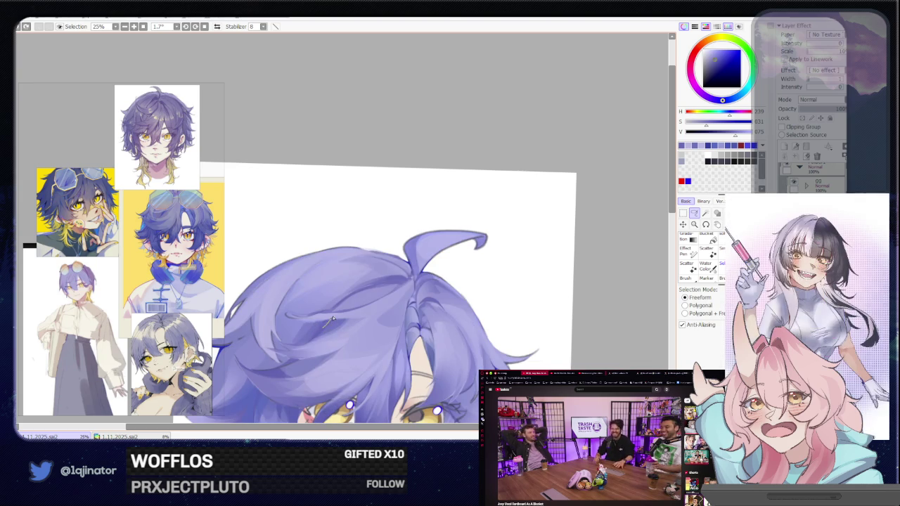
key(b)
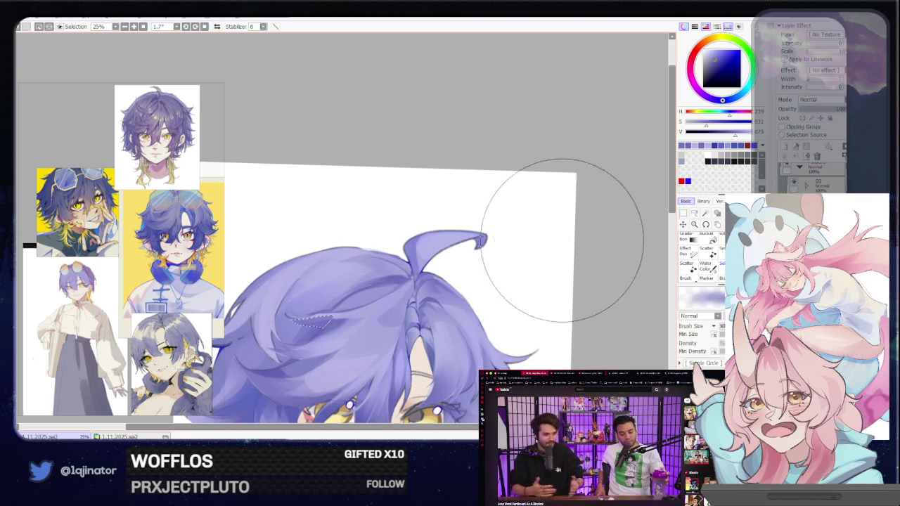
key(m)
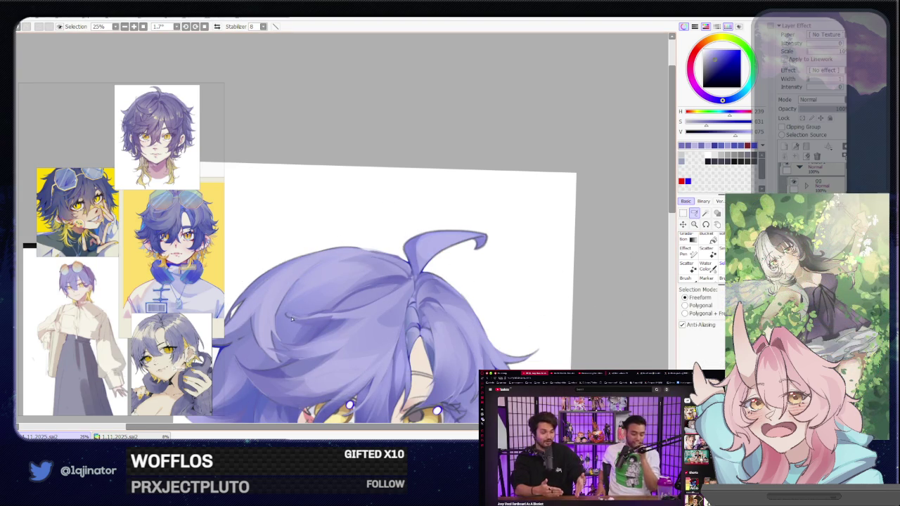
Lasso a strand across the top of the hair, paint it lighter violet, and deselect.
mouse_move(289, 316)
mouse_down()
mouse_move(400, 282)
mouse_move(292, 317)
mouse_up()
key(b)
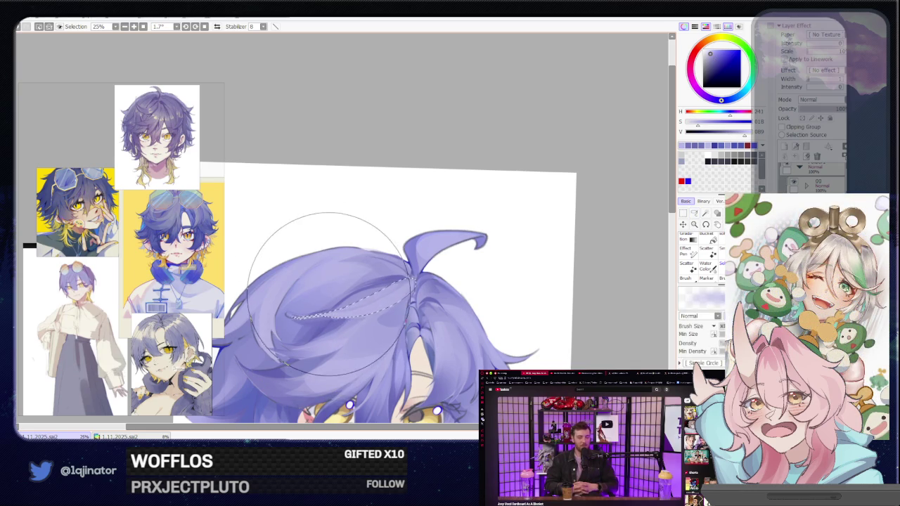
click(695, 214)
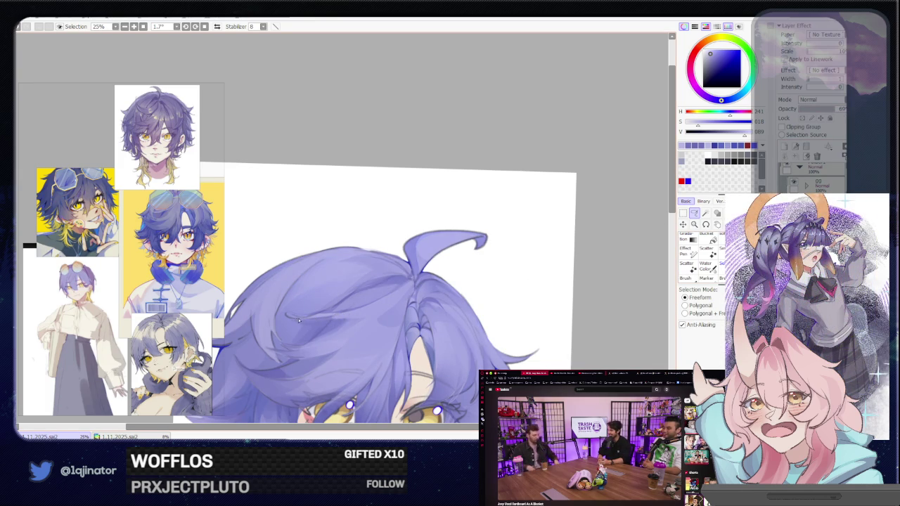
drag(298, 318, 406, 277)
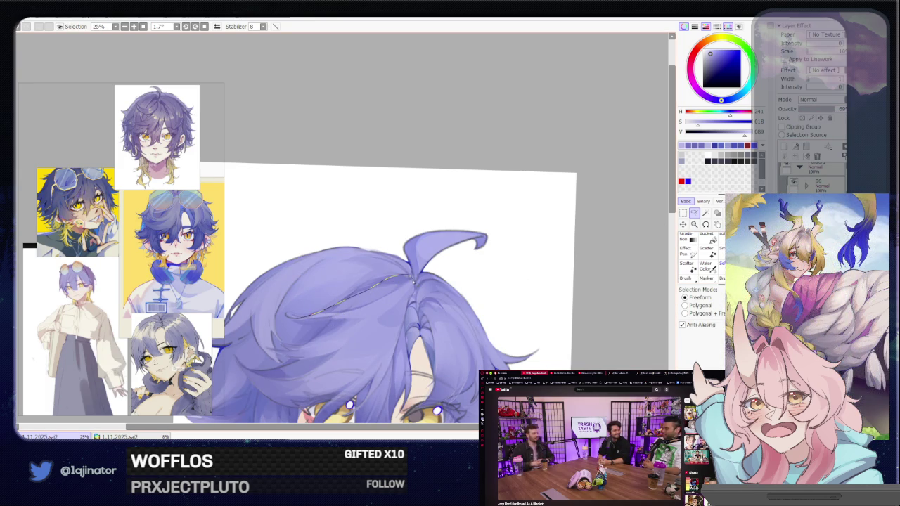
drag(344, 318, 297, 320)
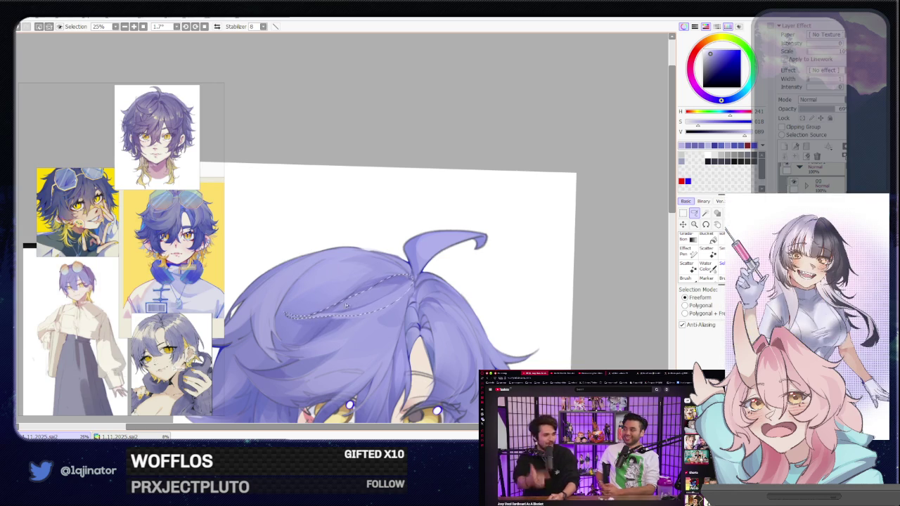
key(b)
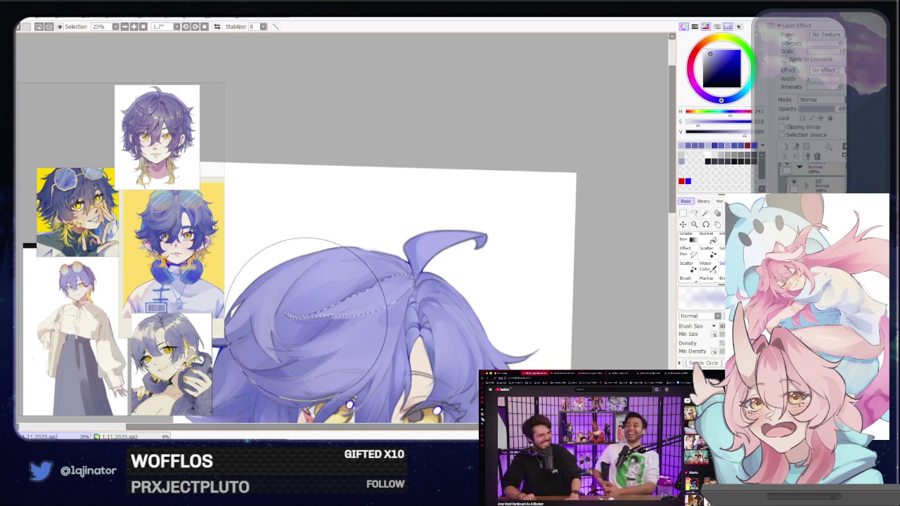
key(ctrl+d)
key(l)
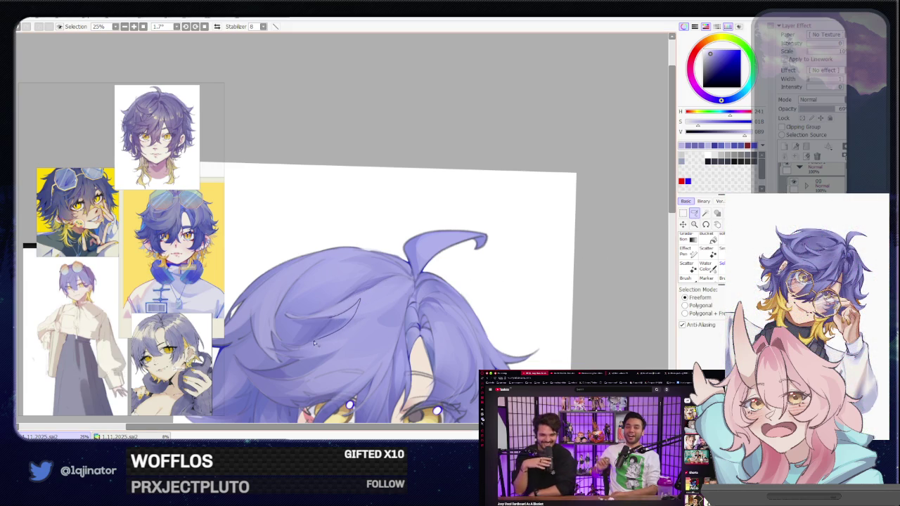
Select and paint two more lighter violet strands across the hair top.
drag(306, 345, 310, 338)
key(b)
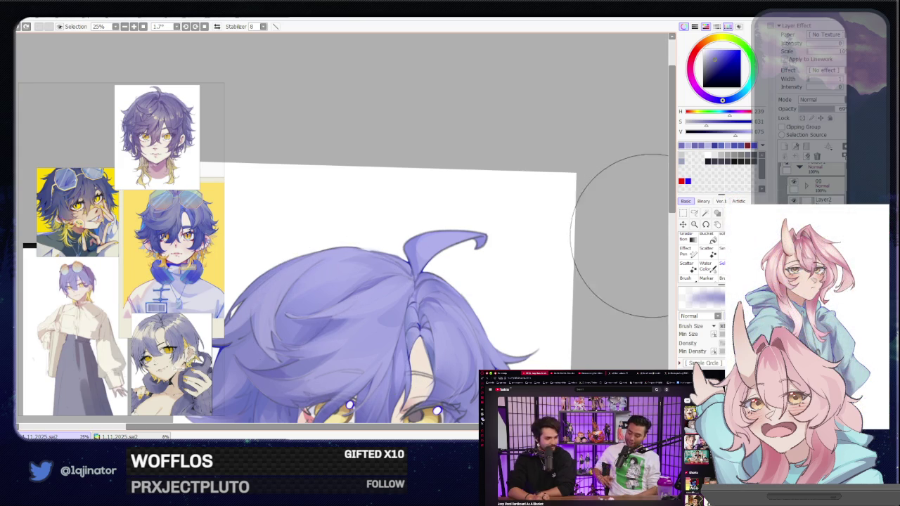
click(694, 215)
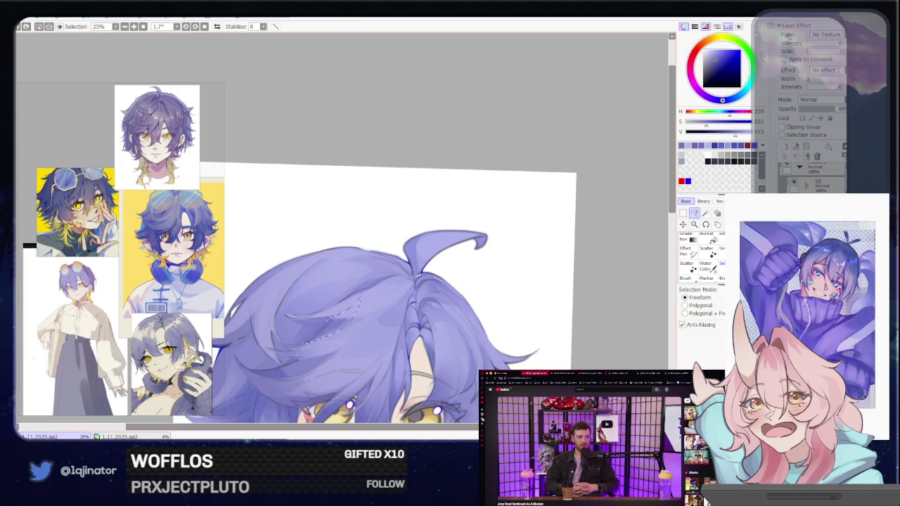
drag(361, 315, 365, 312)
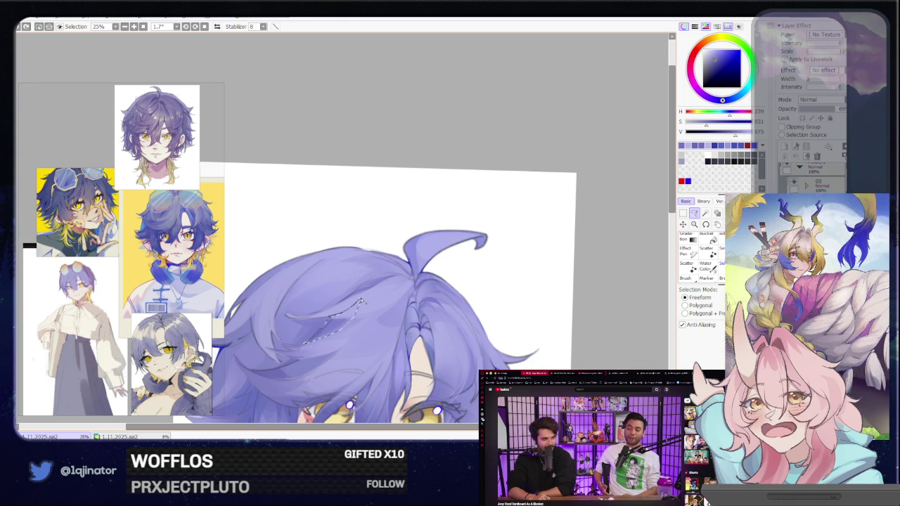
drag(361, 301, 349, 329)
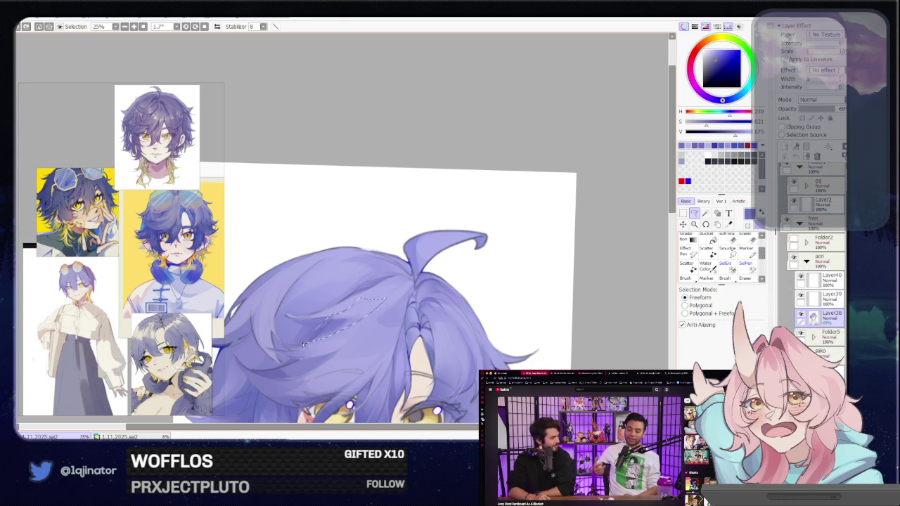
drag(303, 344, 303, 344)
key(b)
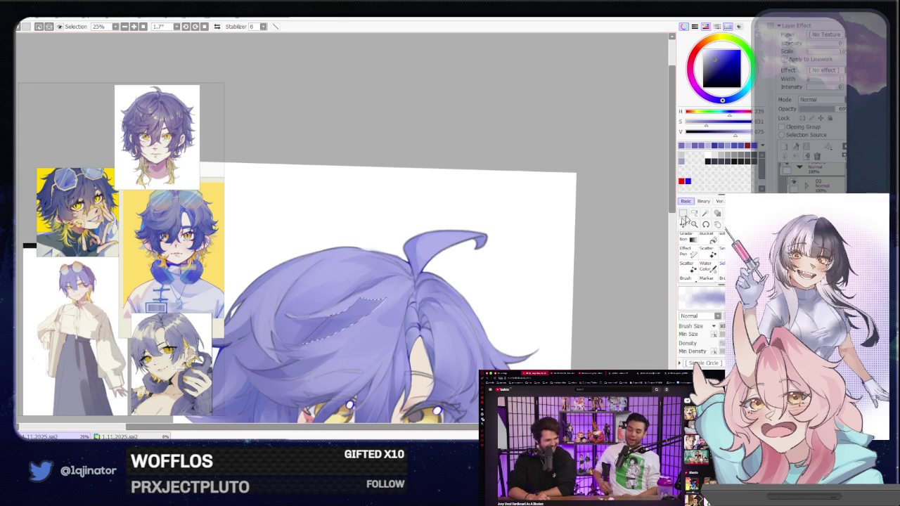
click(694, 213)
key(ctrl+d)
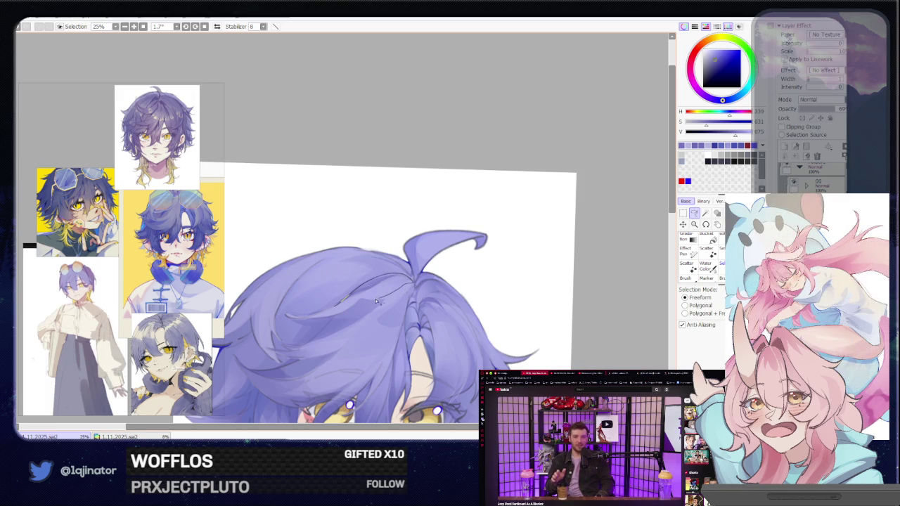
Paint a thin strand highlight, deselect, and set the hair layer opacity to 100.
drag(338, 312, 364, 300)
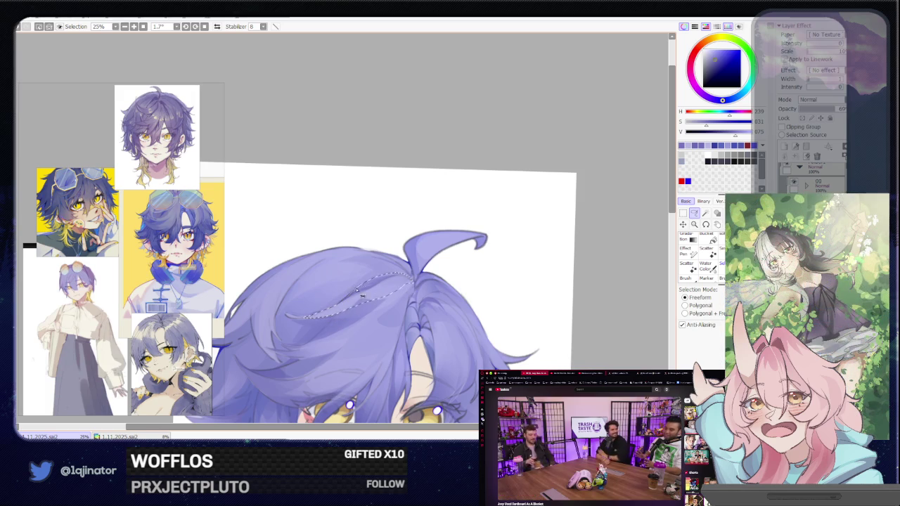
key(b)
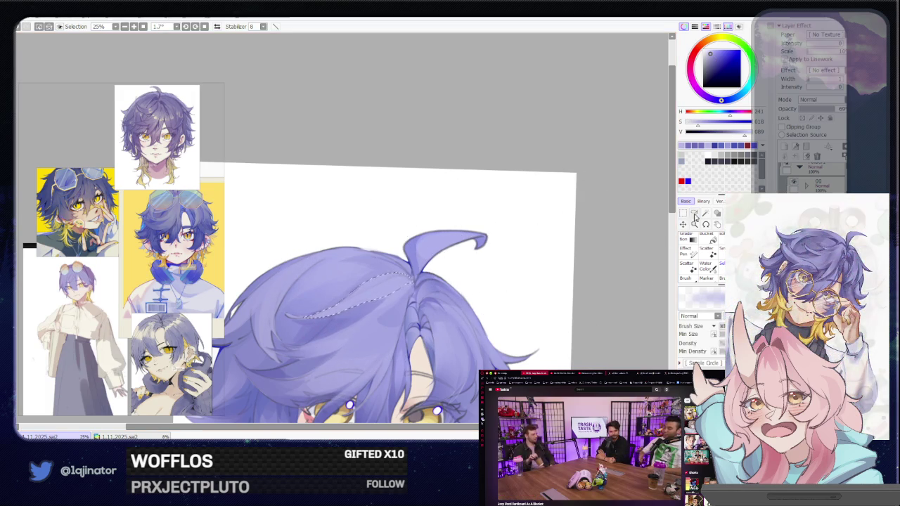
key(ctrl+d)
key(l)
click(837, 109)
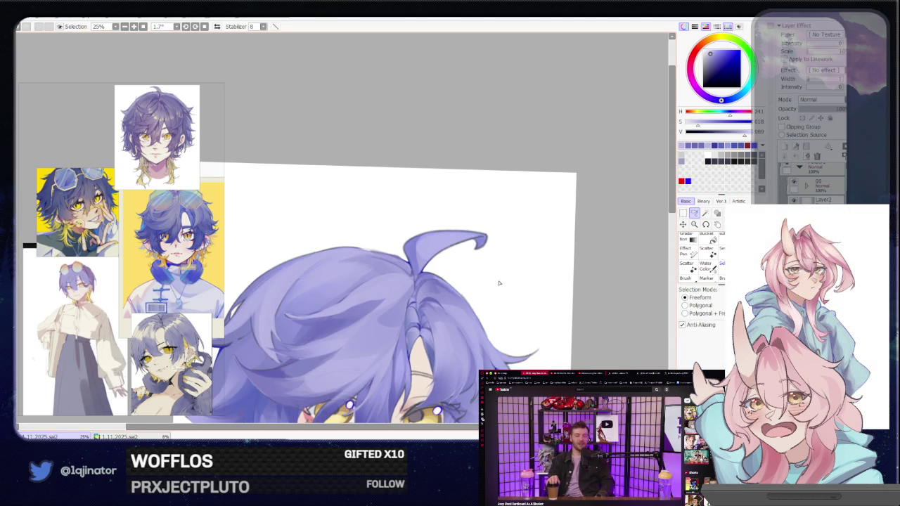
Lasso and paint another lavender strand across the hair, then deselect.
scroll(374, 316, down, 1)
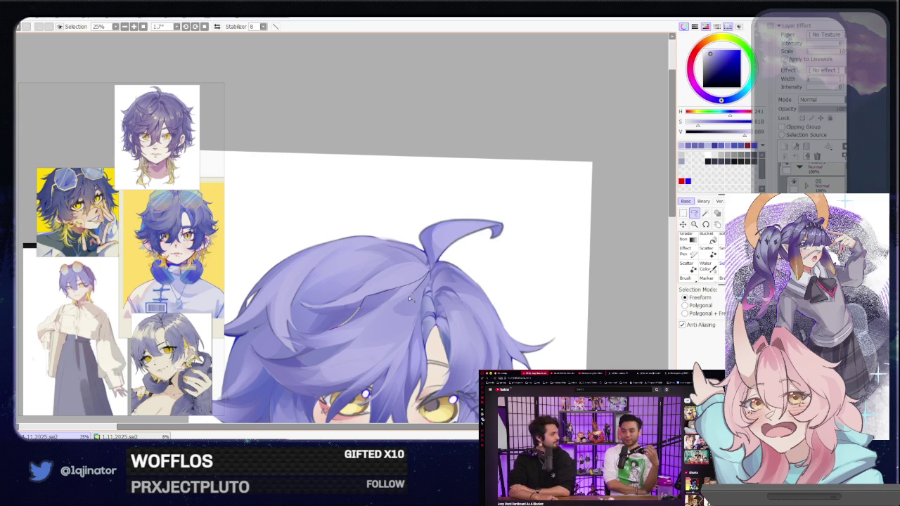
key(b)
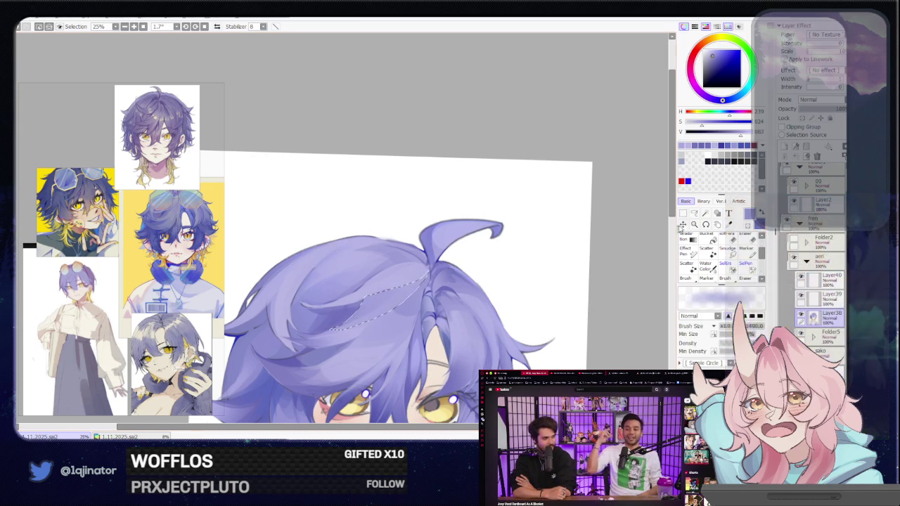
click(694, 213)
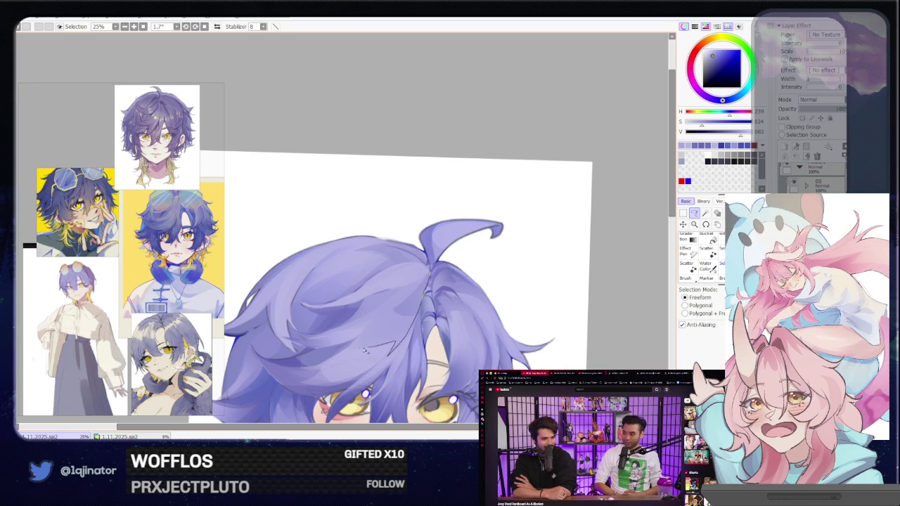
mouse_move(367, 333)
mouse_down()
mouse_move(349, 327)
mouse_move(379, 309)
mouse_up()
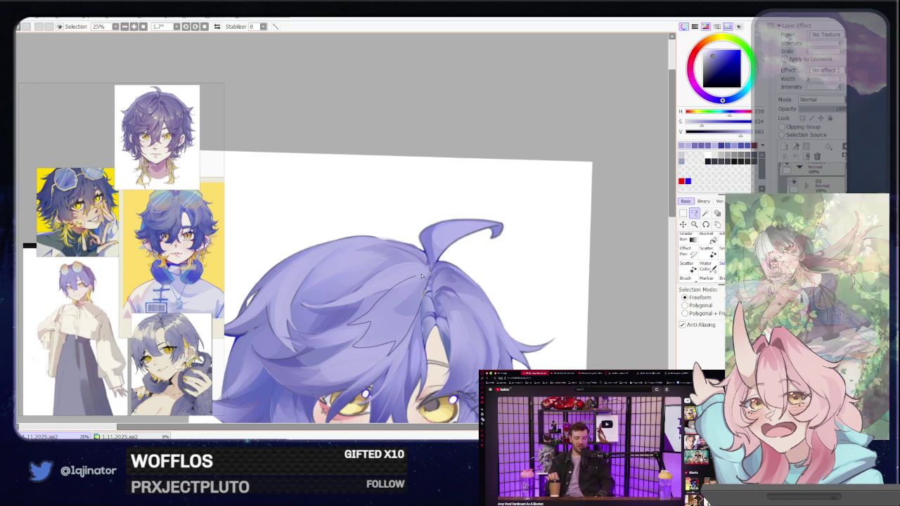
key(b)
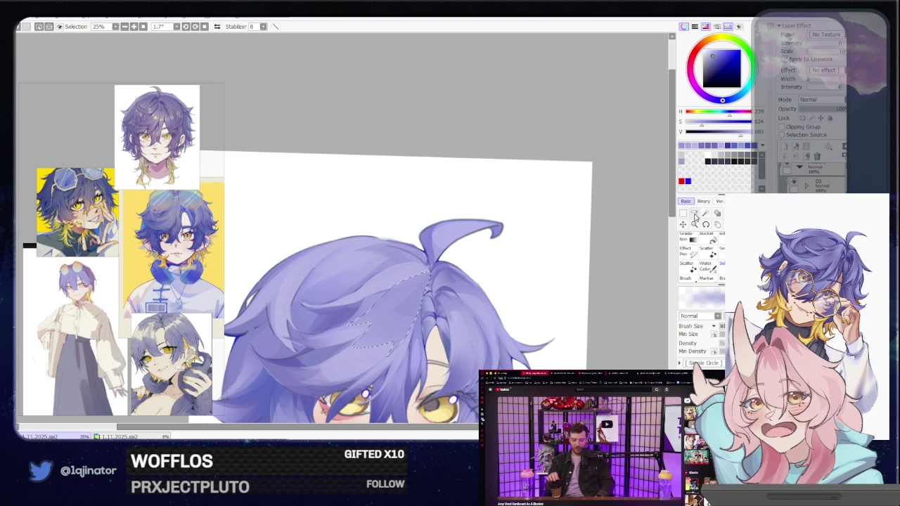
key(ctrl+d)
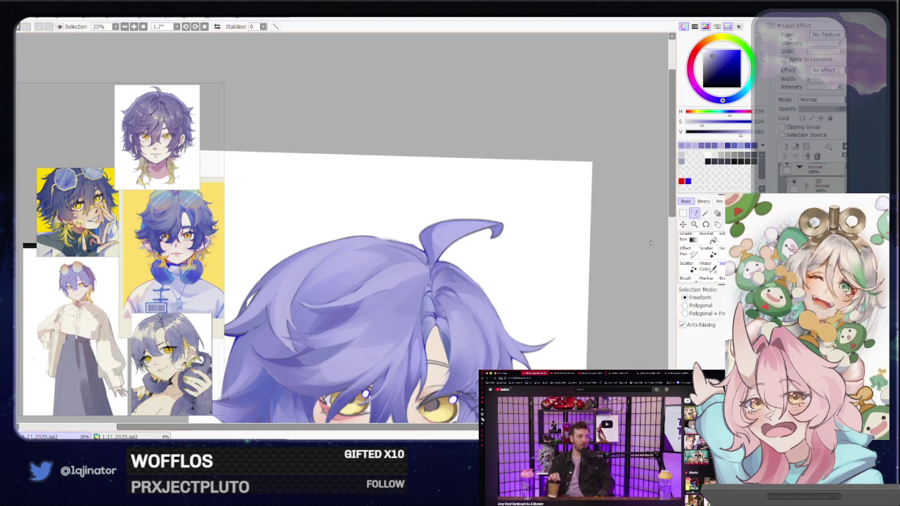
key(l)
drag(322, 362, 360, 335)
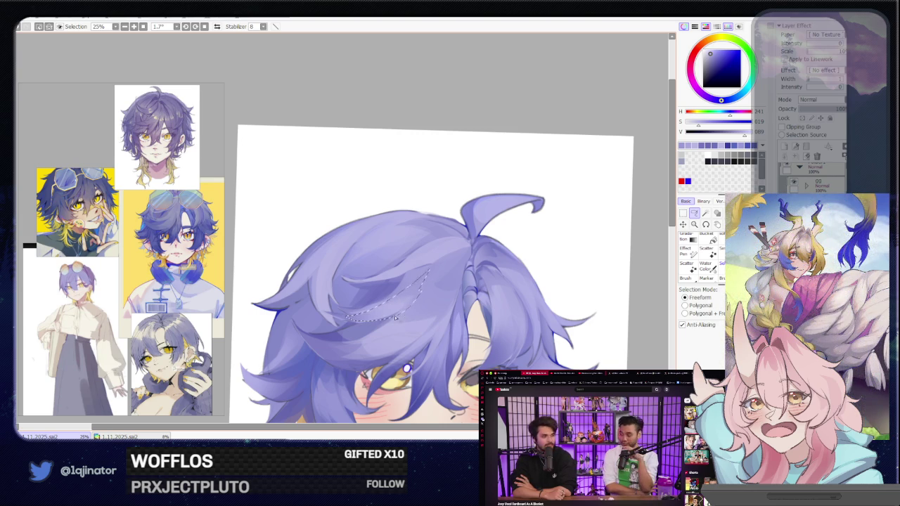
Trace a long freeform strand selection across the crown near the upward curl.
drag(395, 318, 420, 294)
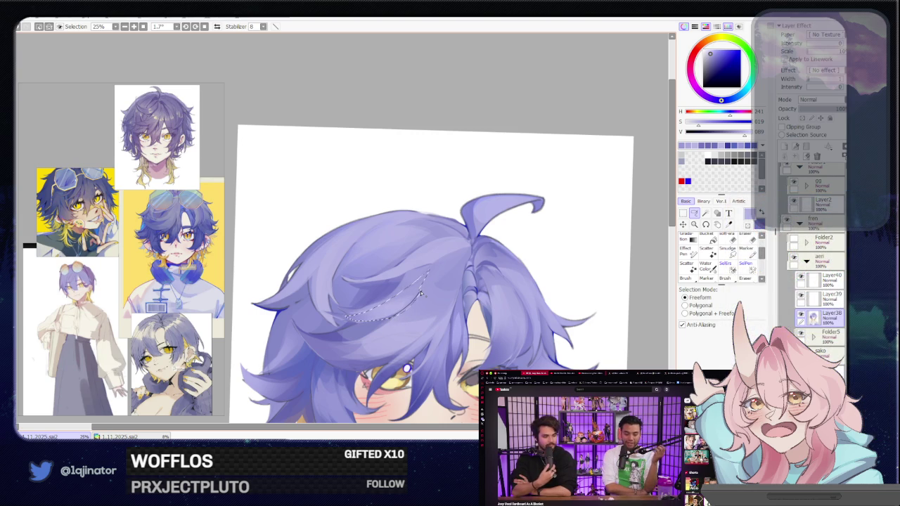
drag(427, 297, 443, 310)
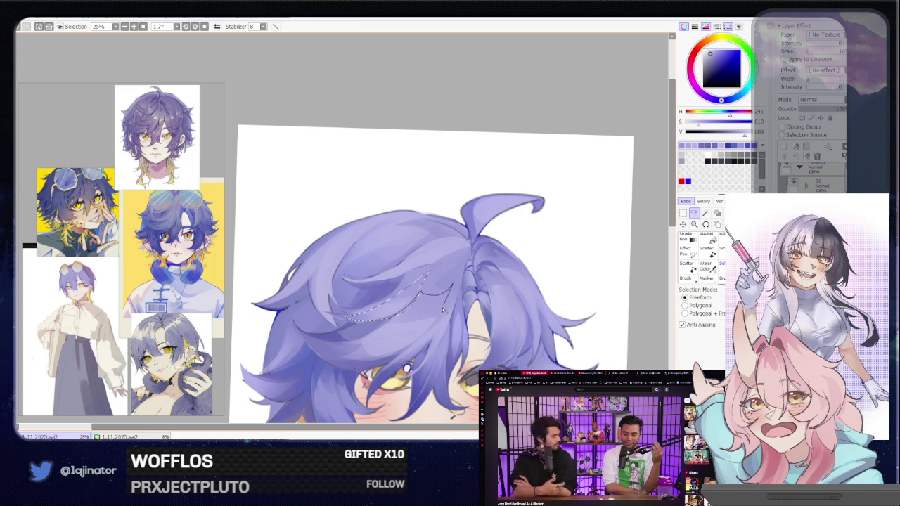
drag(367, 336, 425, 324)
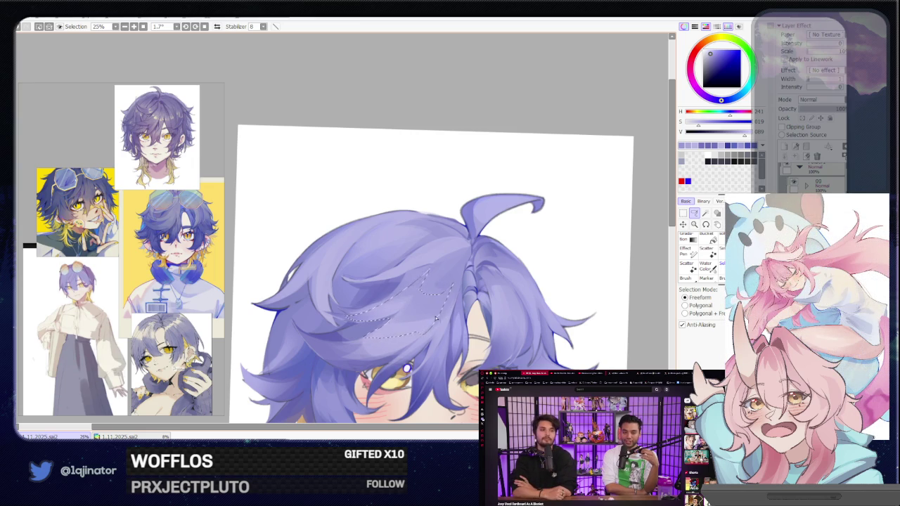
drag(436, 314, 426, 335)
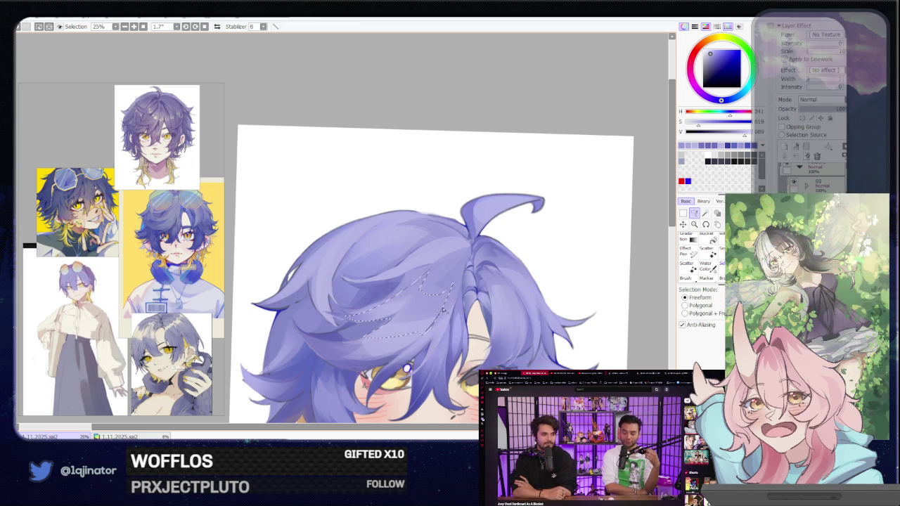
drag(464, 267, 440, 340)
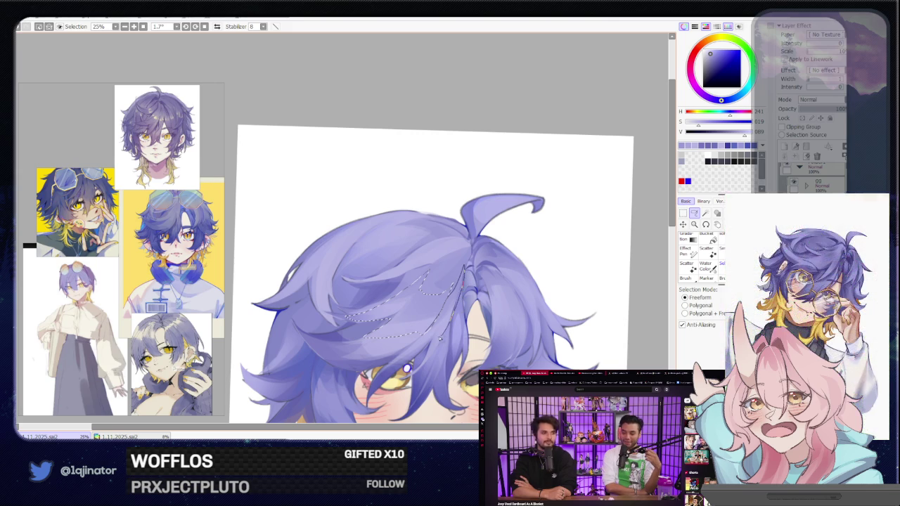
key(e)
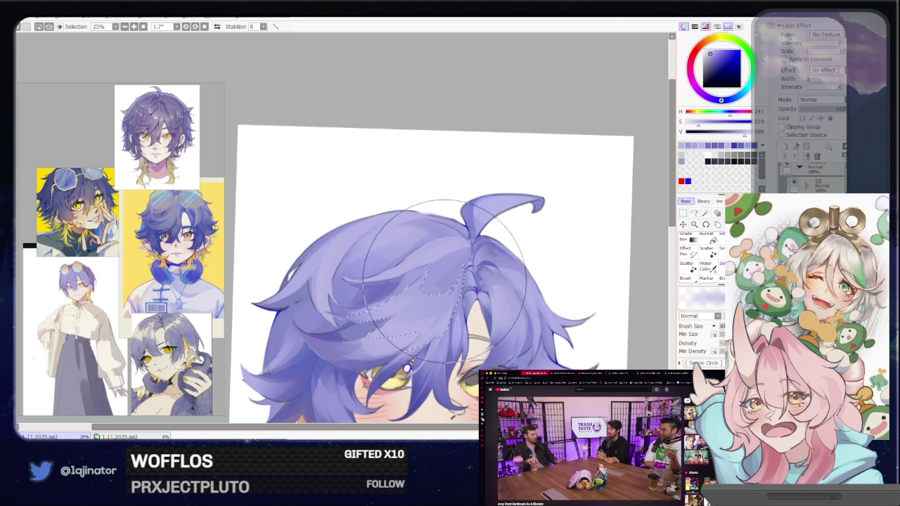
click(694, 213)
click(484, 271)
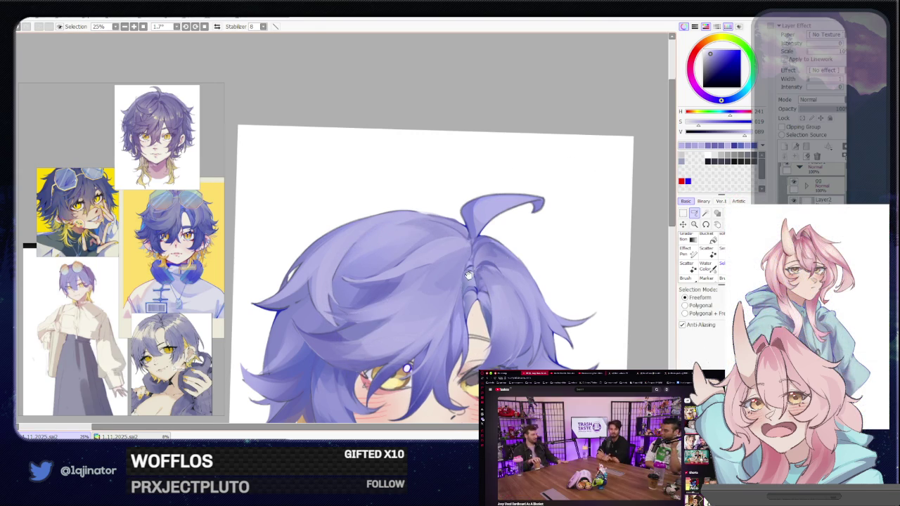
drag(468, 275, 441, 262)
drag(415, 308, 430, 312)
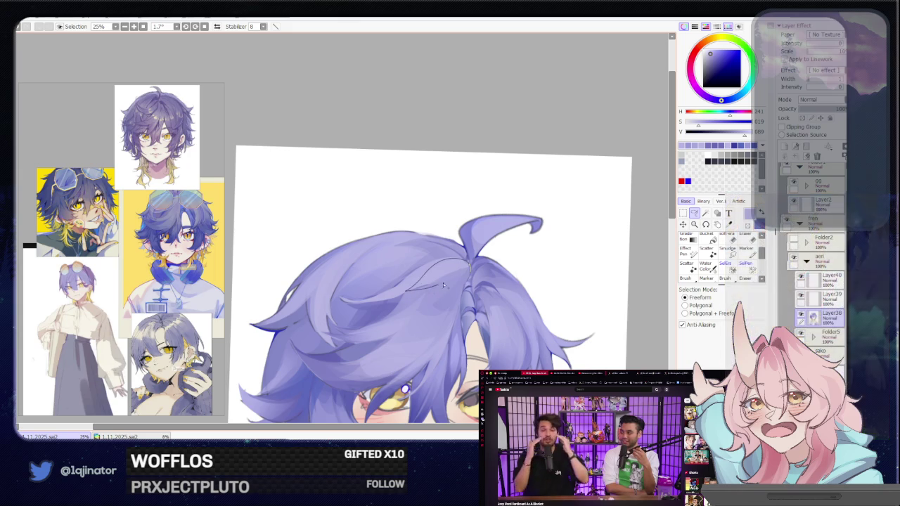
drag(470, 262, 460, 280)
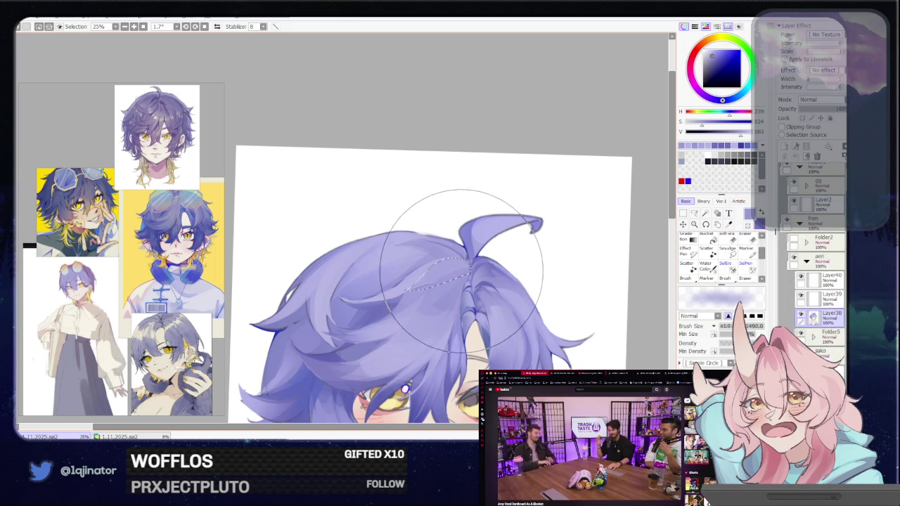
Zoom out to check the full portrait, zoom back to the face, and choose dark red.
scroll(630, 249, down, 1)
scroll(631, 249, down, 1)
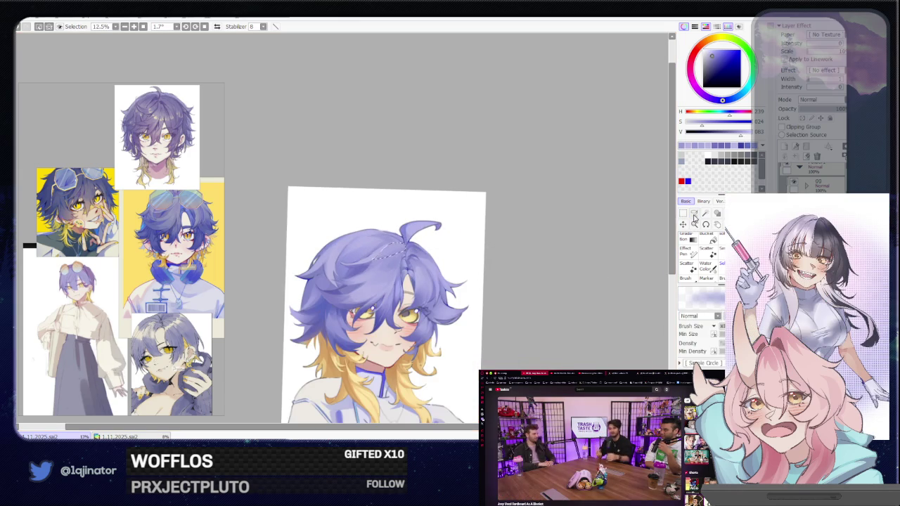
scroll(631, 249, down, 2)
click(694, 214)
scroll(623, 248, down, 1)
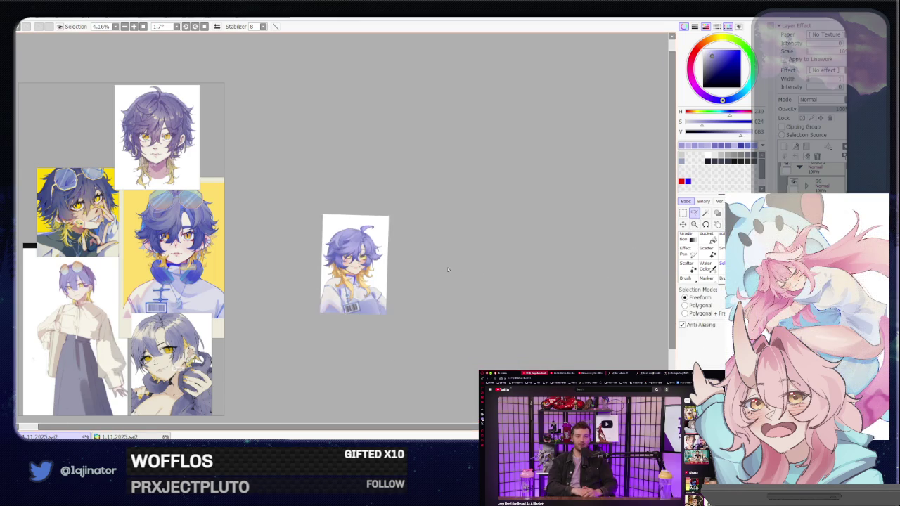
scroll(433, 347, up, 3)
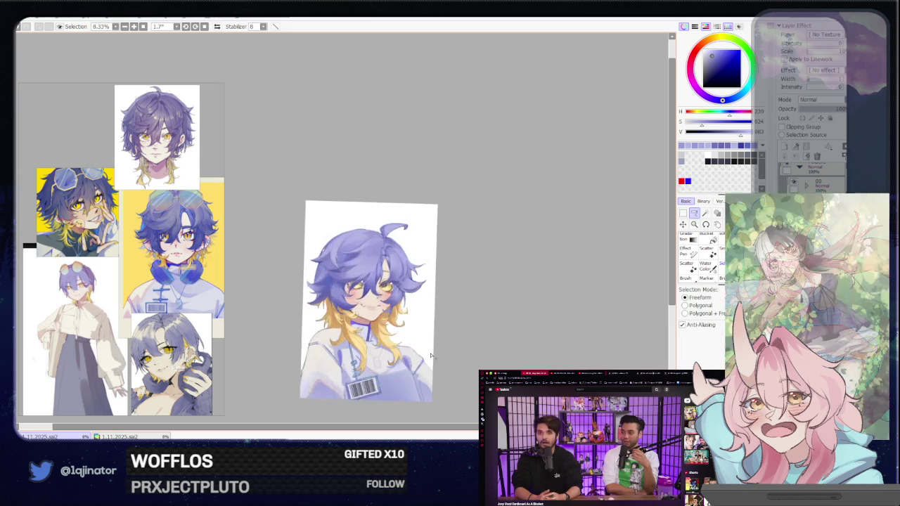
scroll(433, 346, up, 3)
scroll(408, 351, up, 1)
scroll(377, 359, up, 1)
key(b)
click(694, 215)
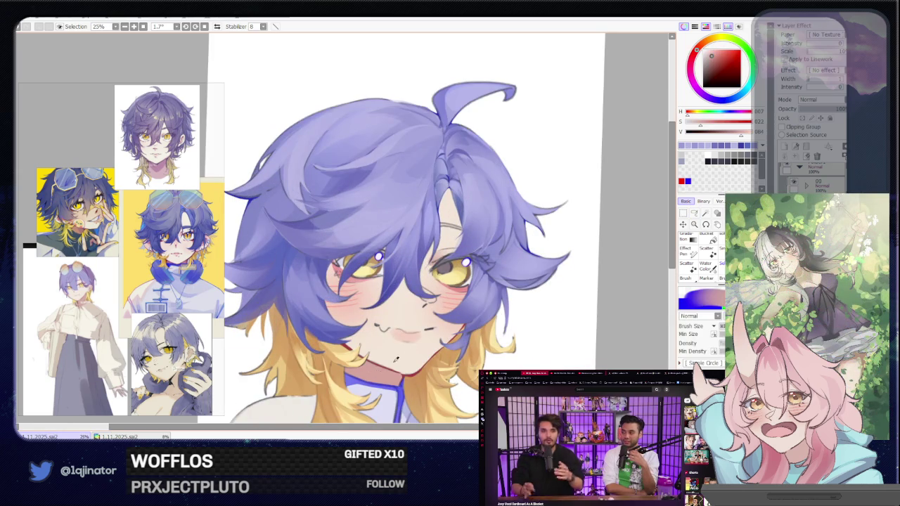
Centre the face at 33.3% zoom and pick a lighter shade of the sampled hair purple.
drag(490, 327, 426, 320)
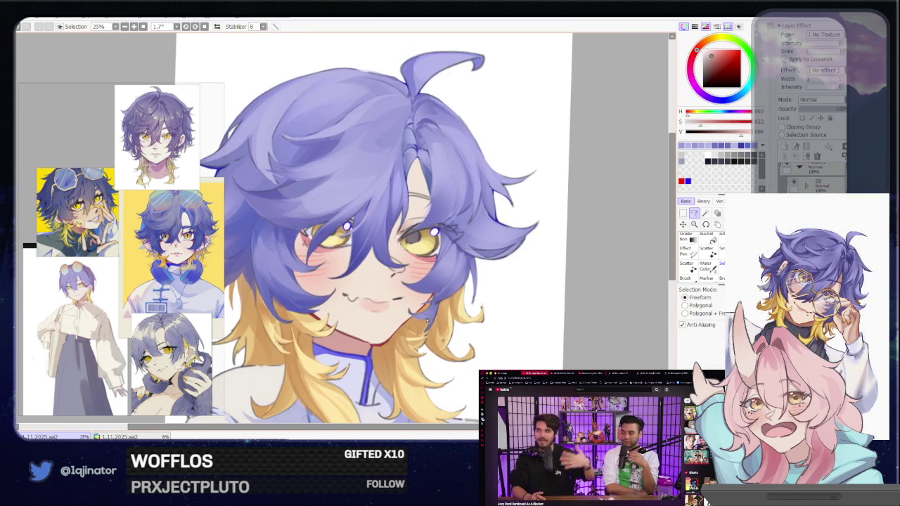
scroll(443, 295, up, 1)
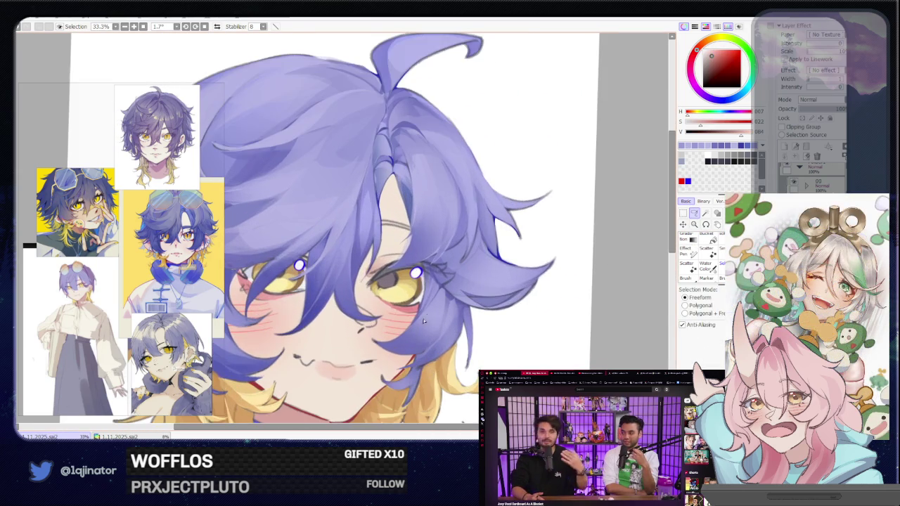
key(b)
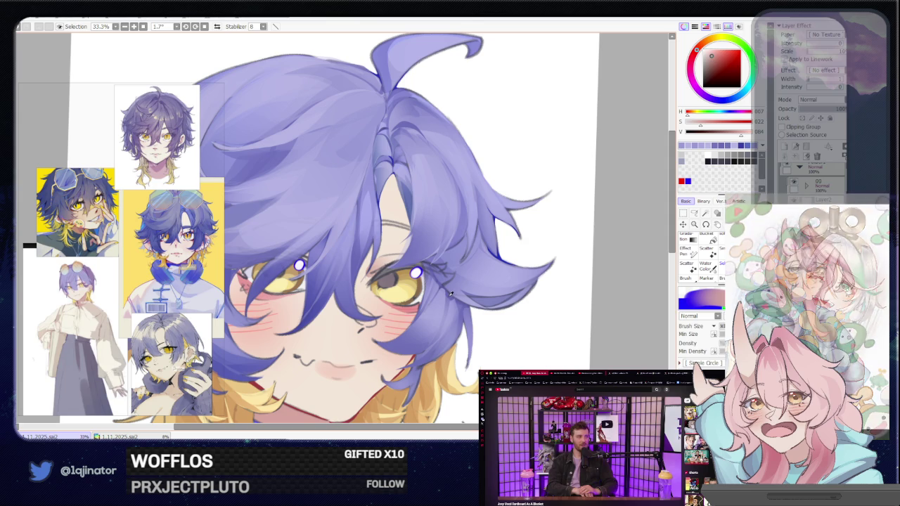
alt+click(433, 299)
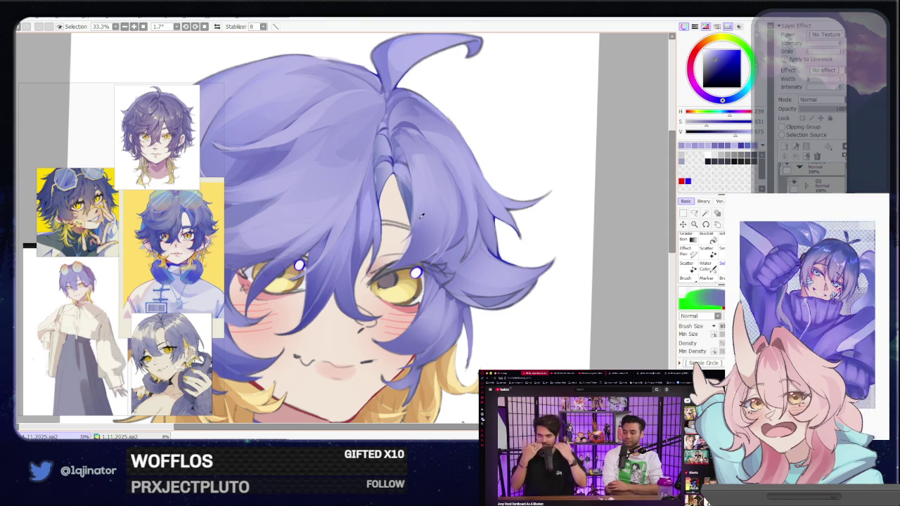
alt+click(440, 280)
Trace a hair strand beside the right eye with the Lasso, panning the view right.
key(l)
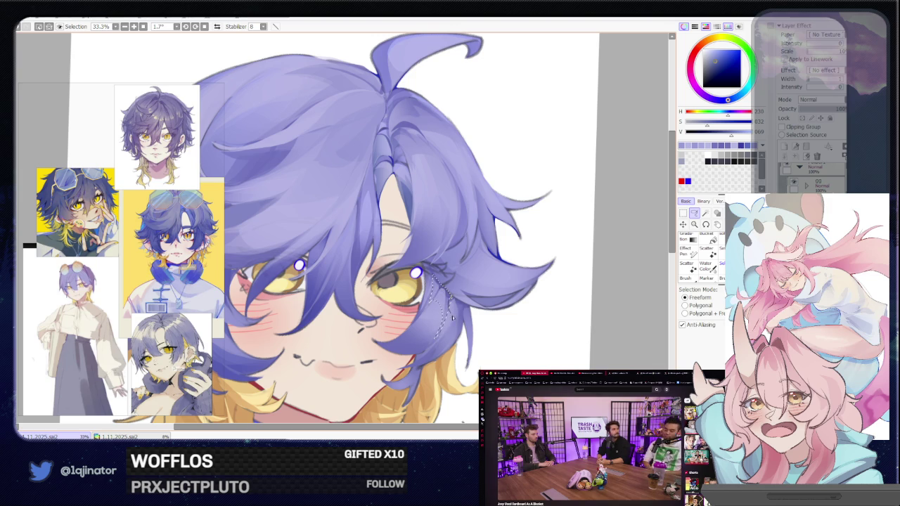
key(b)
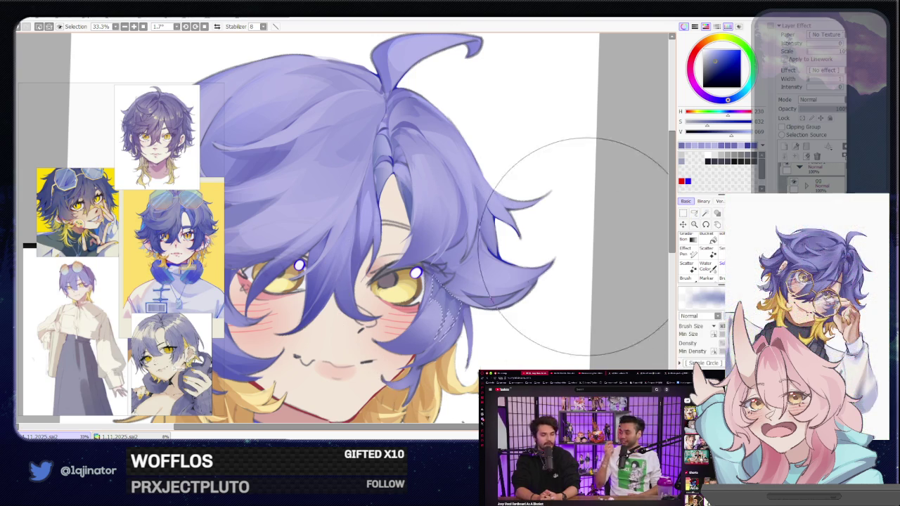
key(l)
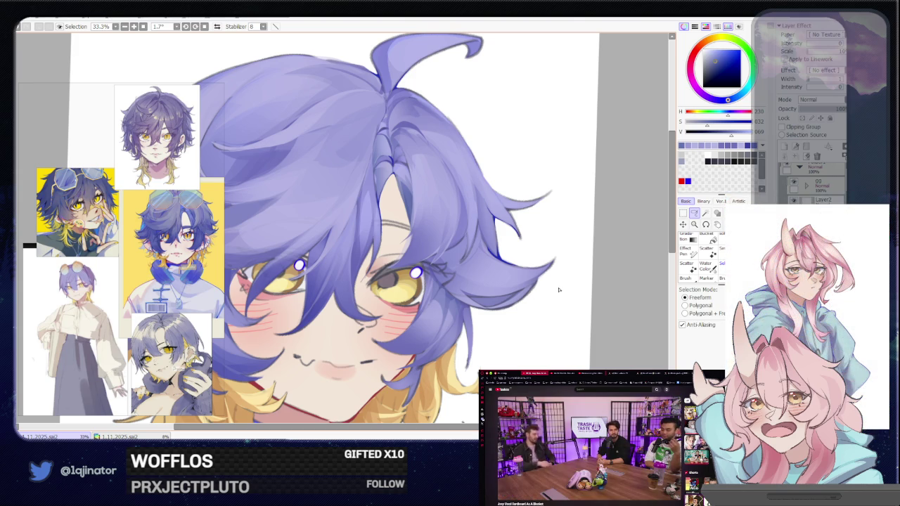
drag(451, 352, 473, 331)
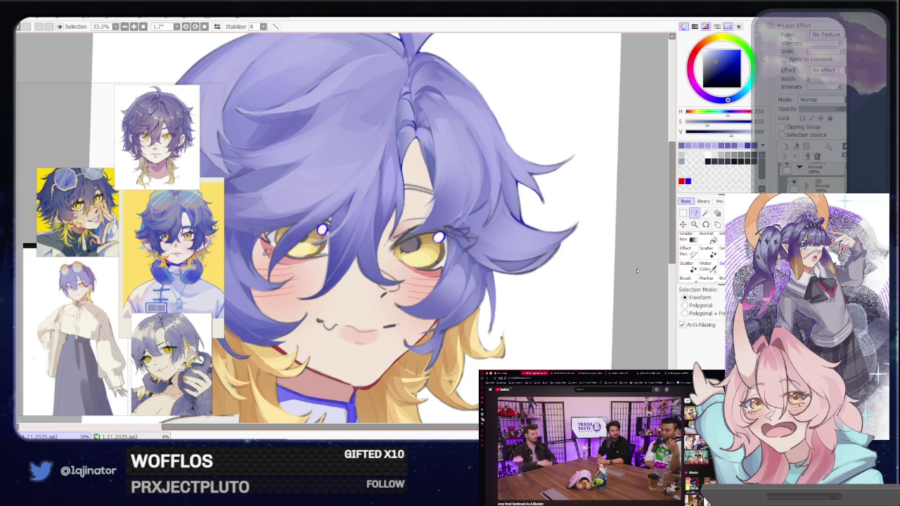
mouse_move(409, 316)
mouse_down()
mouse_move(468, 316)
mouse_move(446, 306)
mouse_up()
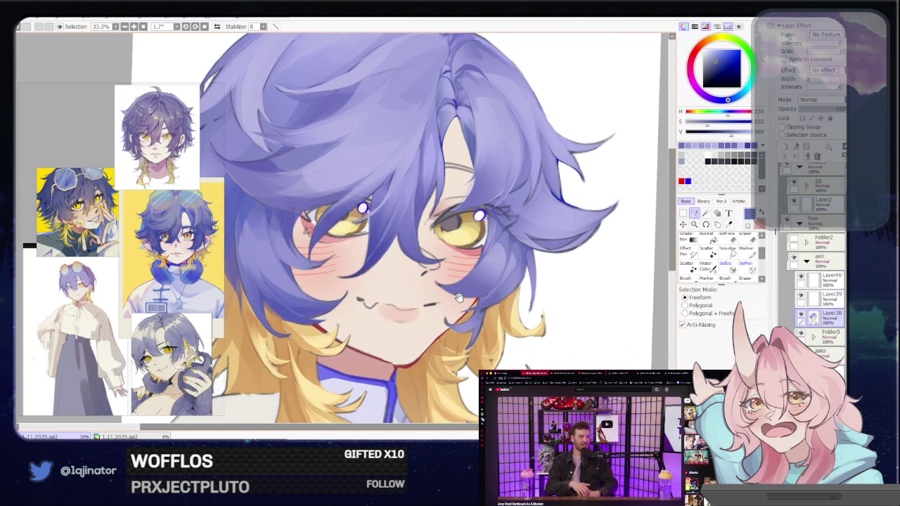
drag(458, 297, 464, 286)
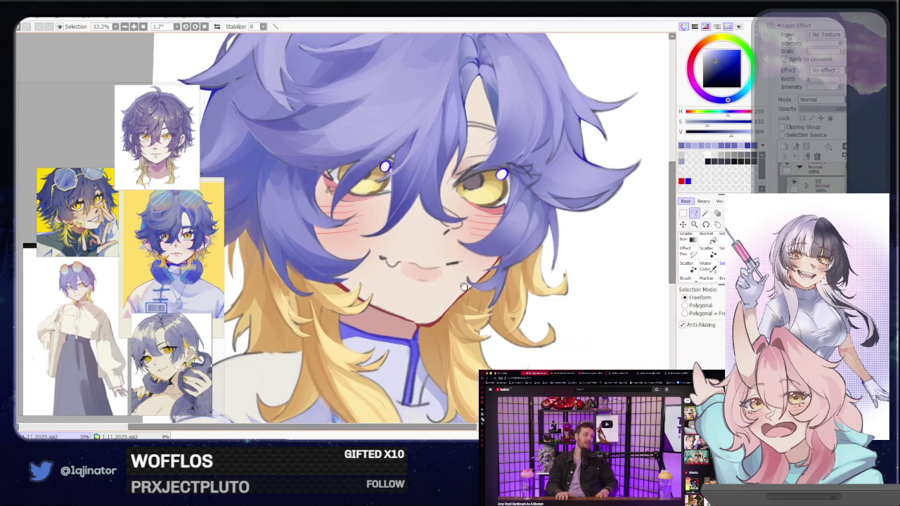
alt+click(490, 267)
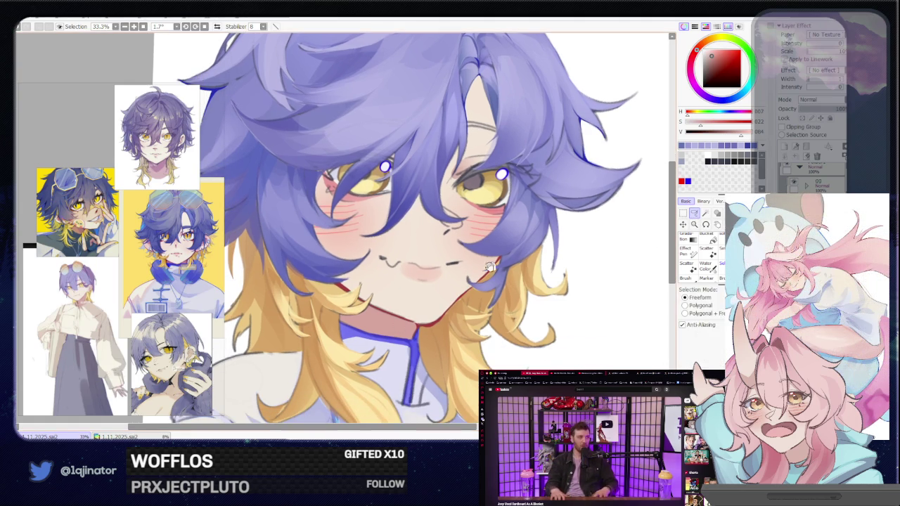
drag(490, 267, 434, 308)
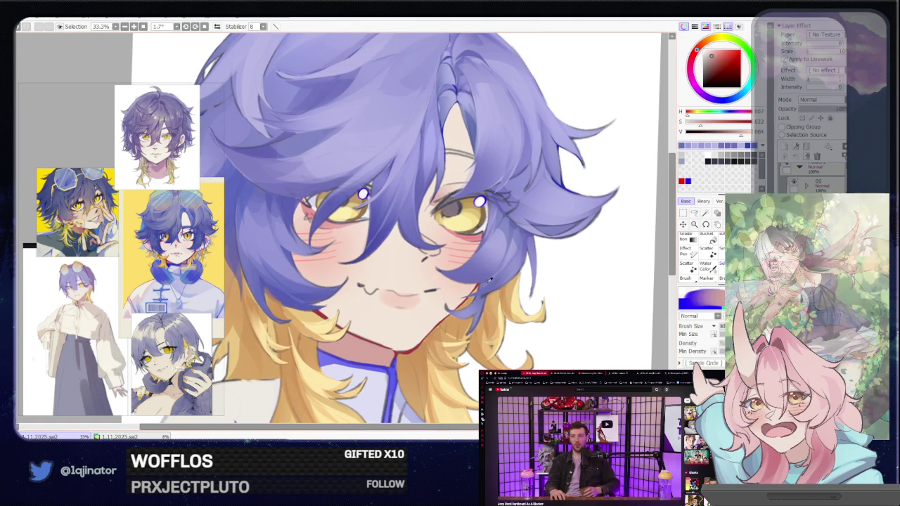
key(b)
click(695, 213)
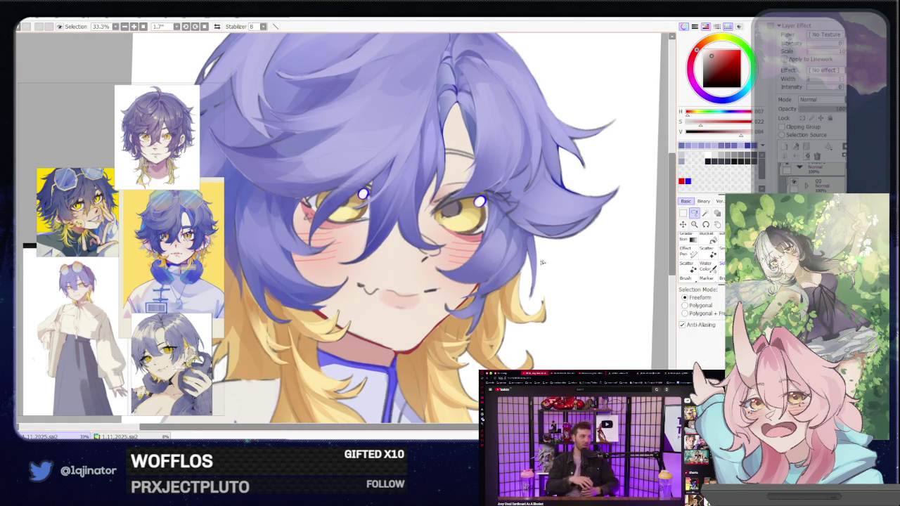
key(h)
scroll(434, 307, up, 1)
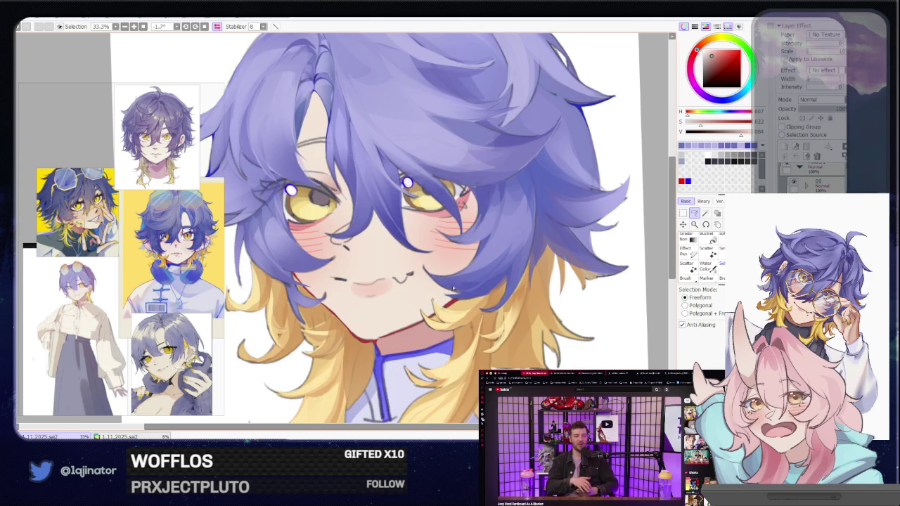
scroll(436, 305, up, 1)
scroll(439, 302, up, 1)
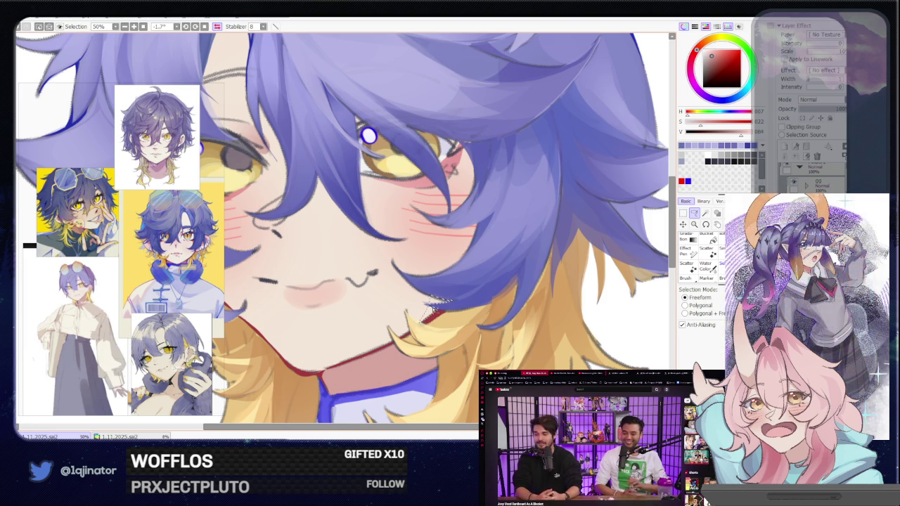
scroll(438, 313, down, 1)
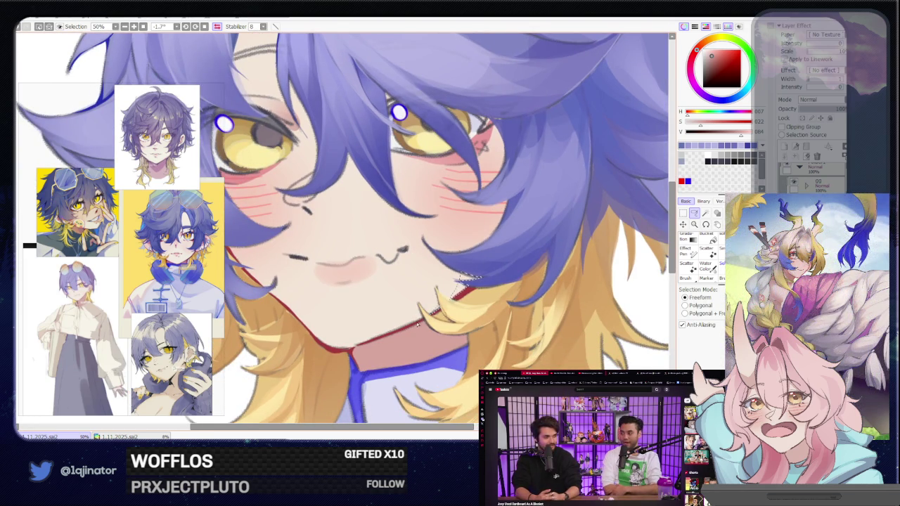
key(h)
drag(310, 326, 377, 335)
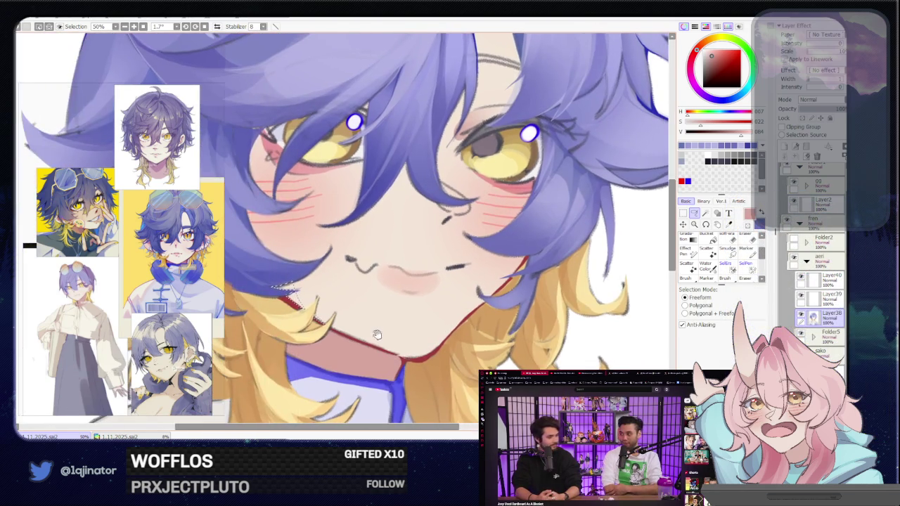
scroll(377, 335, right, 3)
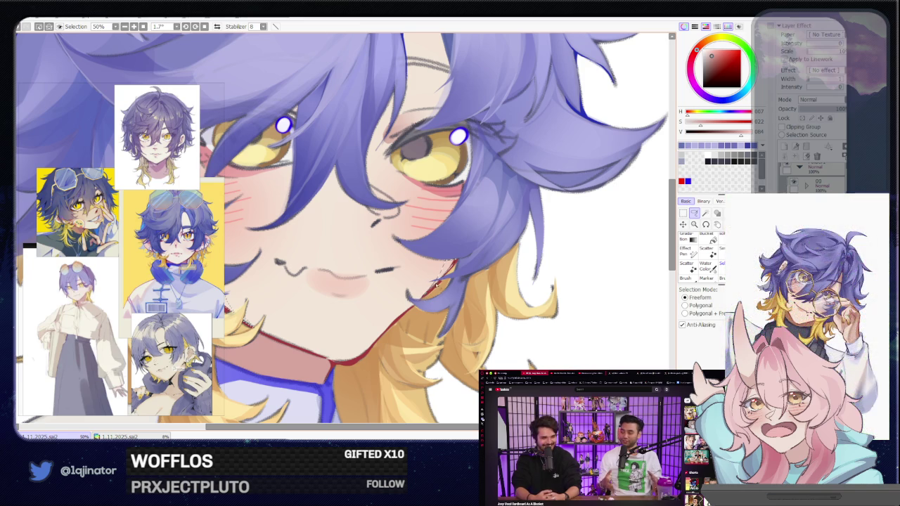
Lasso the forehead hair strand, paint a lighter highlight inside, deselect, and zoom out.
scroll(450, 257, down, 3)
key(b)
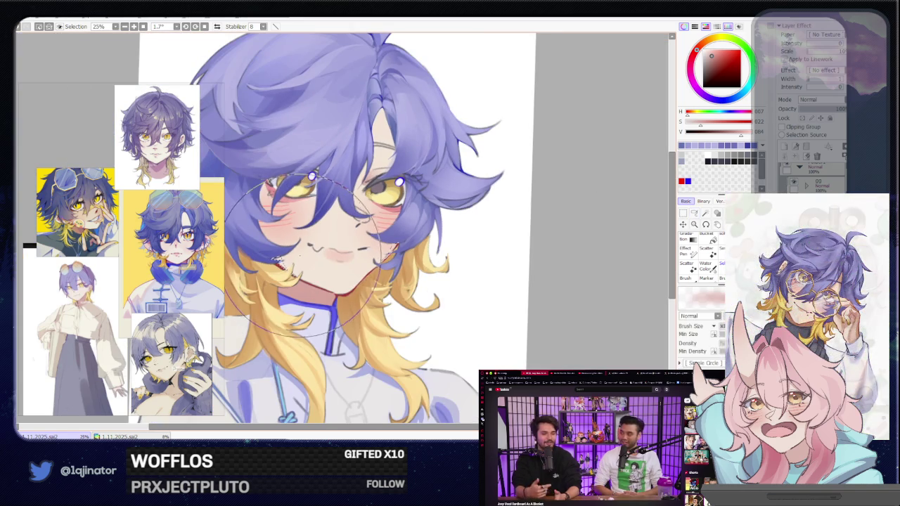
key(a)
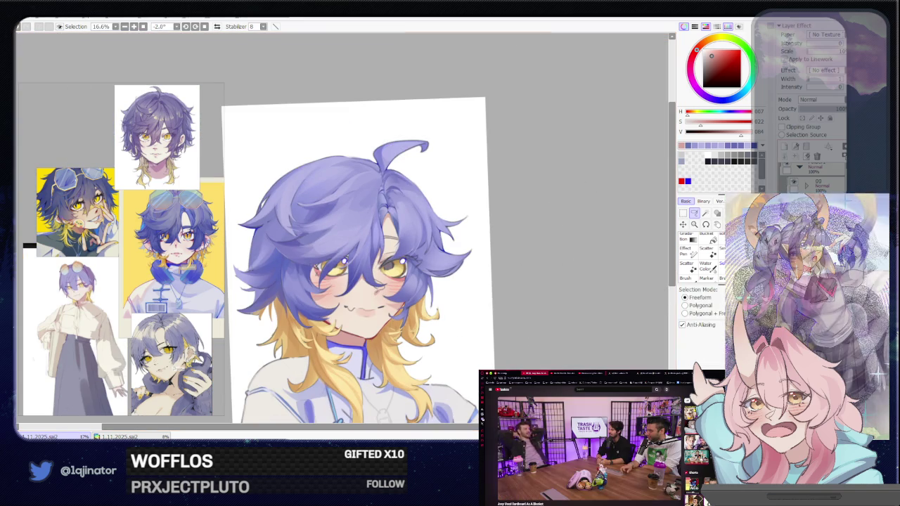
scroll(447, 317, up, 1)
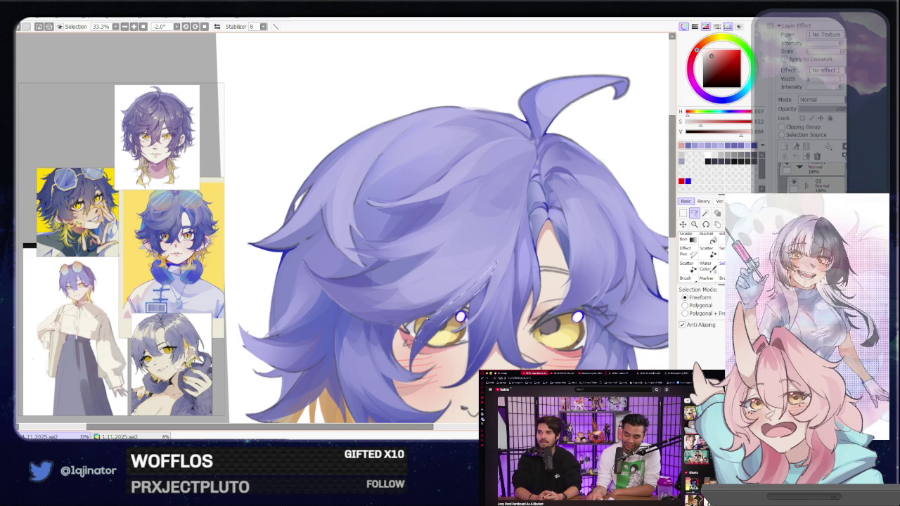
mouse_move(355, 289)
mouse_down()
mouse_move(453, 282)
mouse_move(364, 296)
mouse_up()
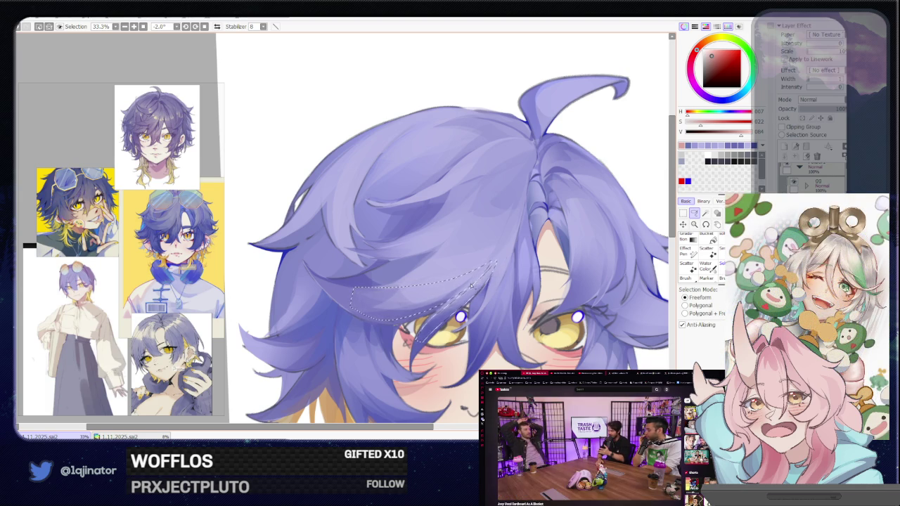
scroll(422, 295, down, 1)
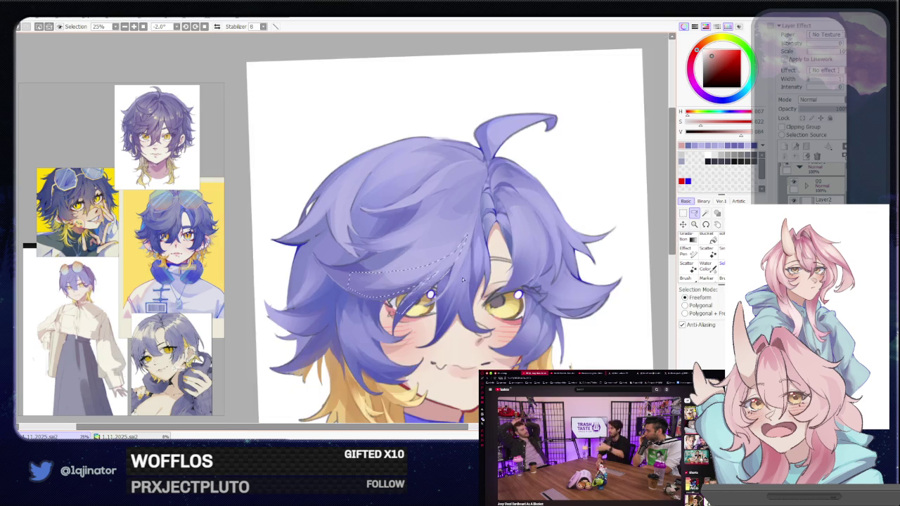
key(b)
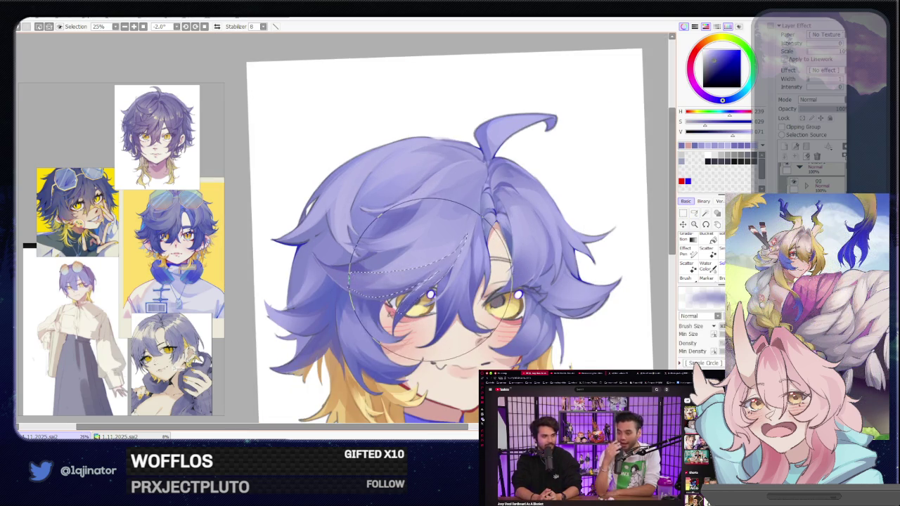
key(ctrl+d)
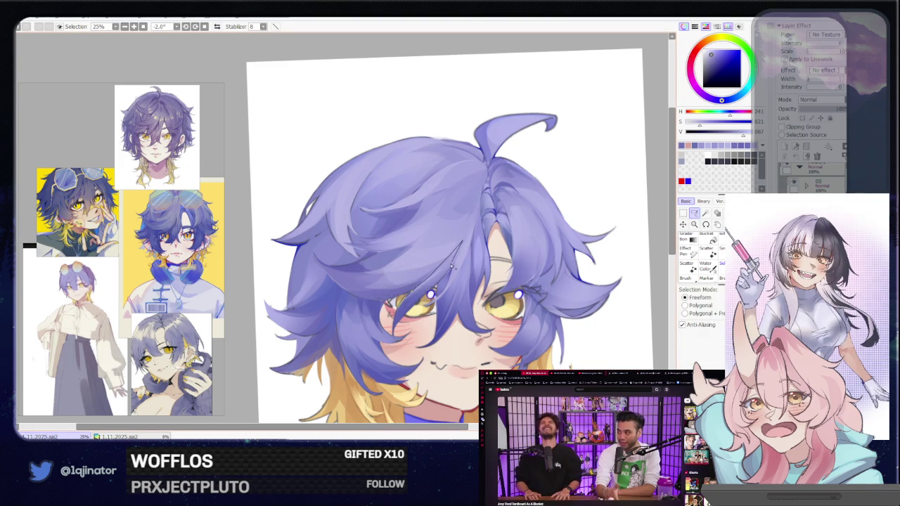
key(b)
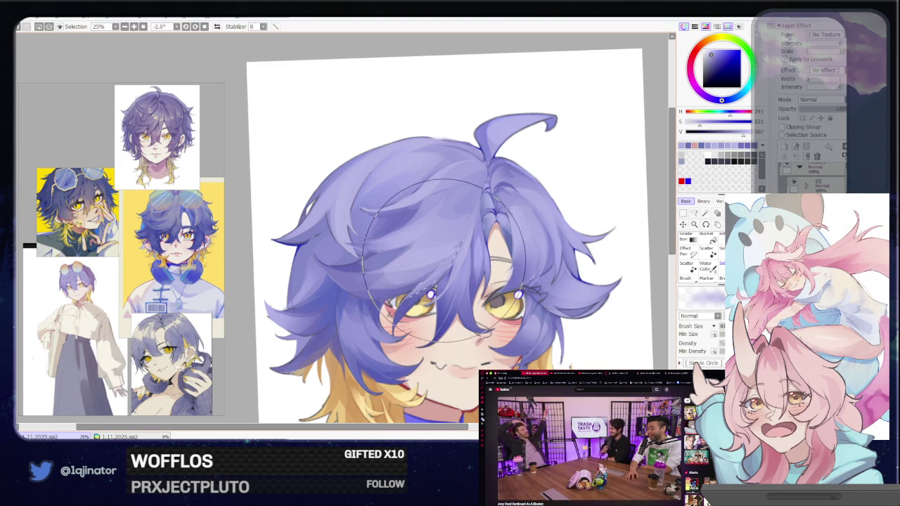
key(minus)
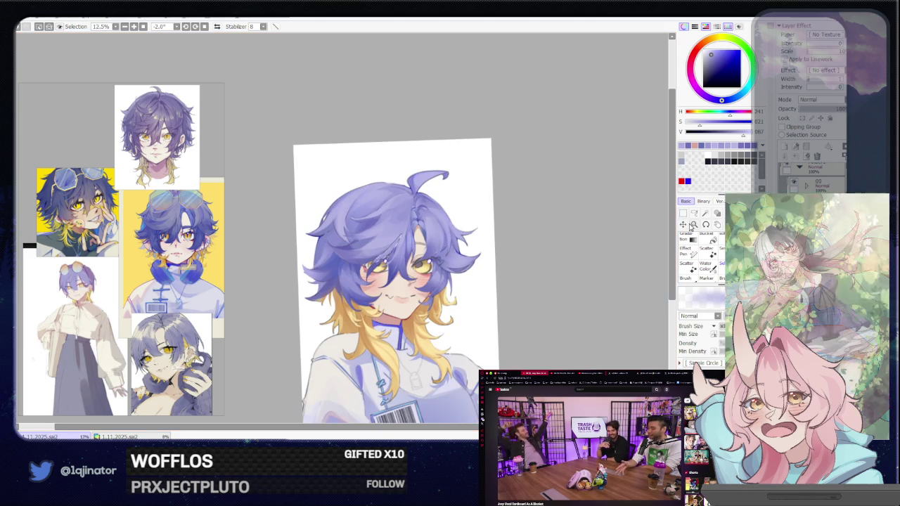
click(694, 213)
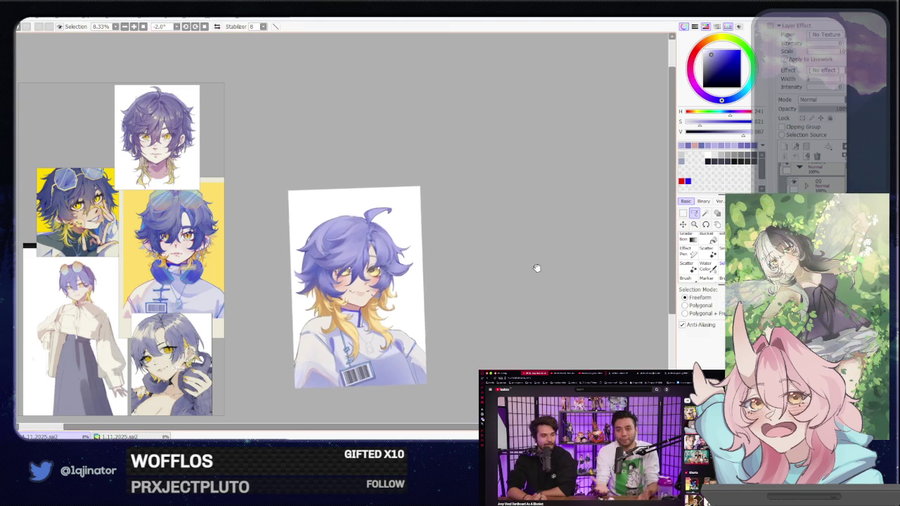
Zoom into the hair and, with the canvas rotated, select and paint a lighter strand.
drag(536, 267, 456, 254)
key(plus)
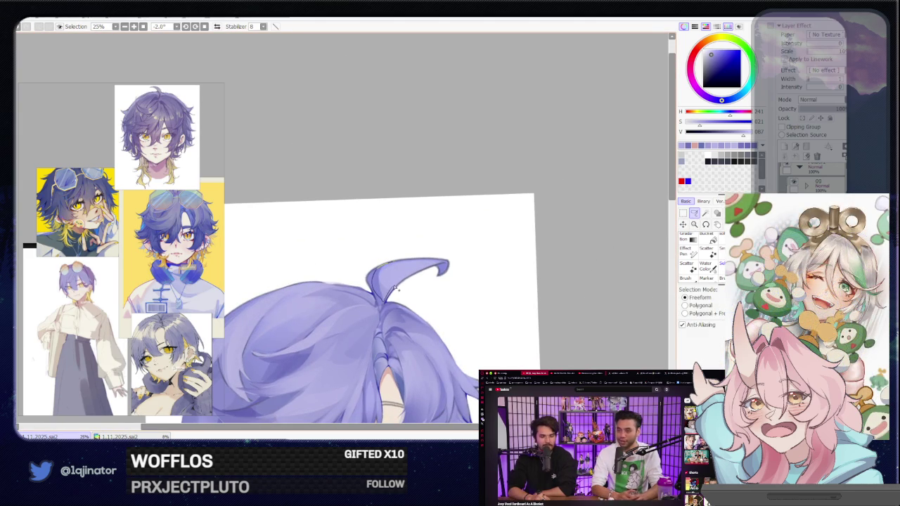
key(b)
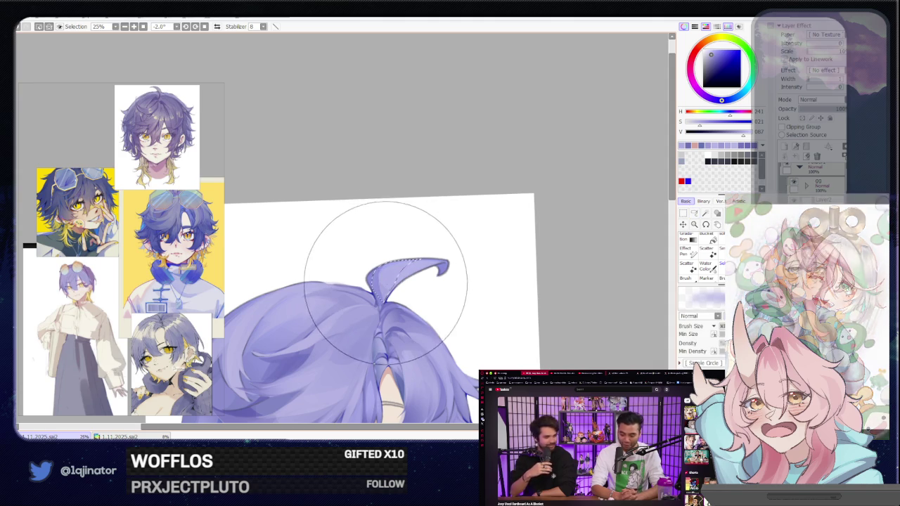
key(l)
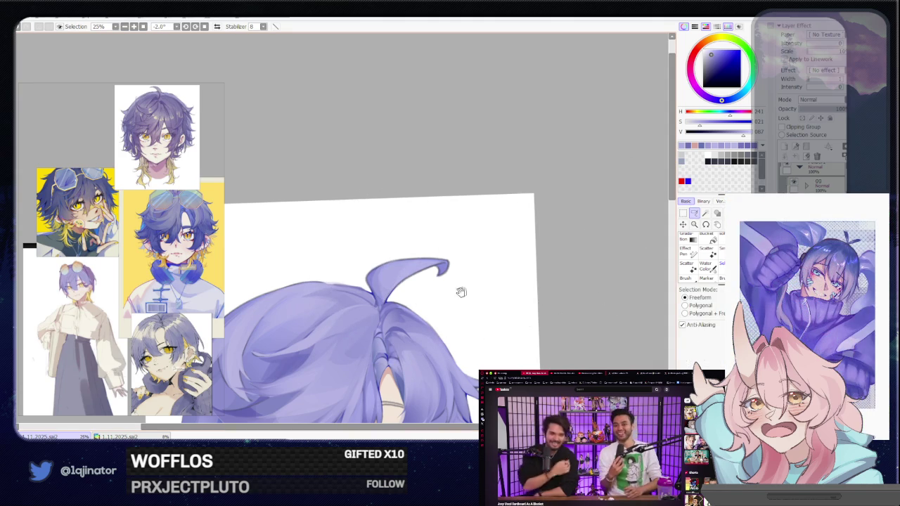
scroll(461, 292, up, 2)
mouse_move(375, 327)
mouse_down()
mouse_move(383, 325)
mouse_move(402, 354)
mouse_up()
mouse_move(331, 328)
mouse_down()
mouse_move(358, 334)
mouse_move(372, 294)
mouse_up()
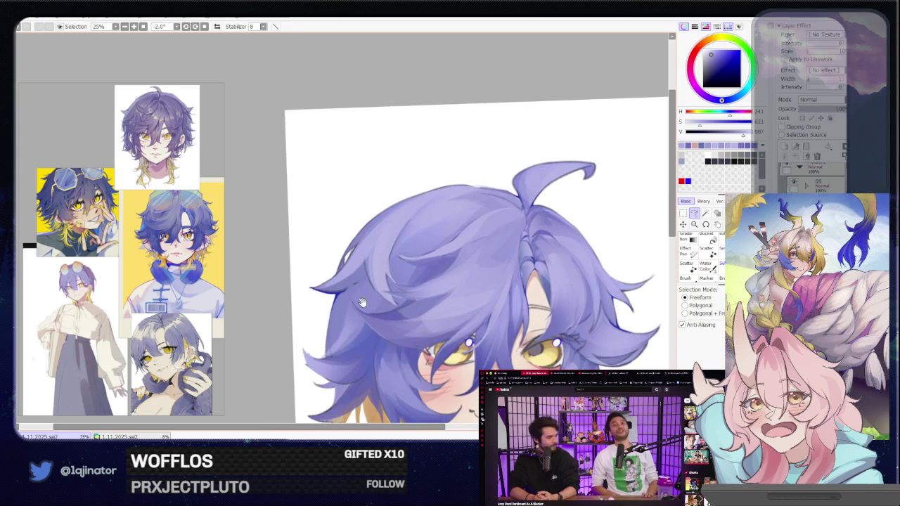
key(b)
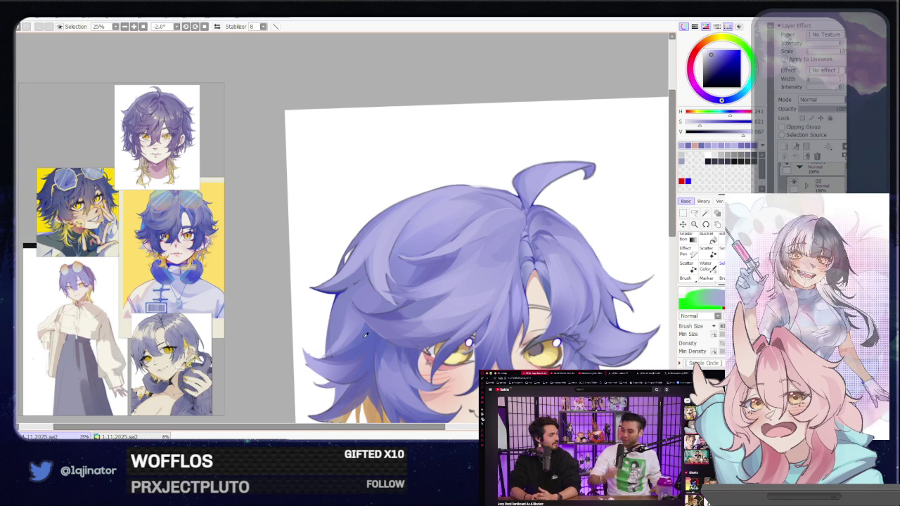
scroll(368, 340, up, 1)
click(695, 214)
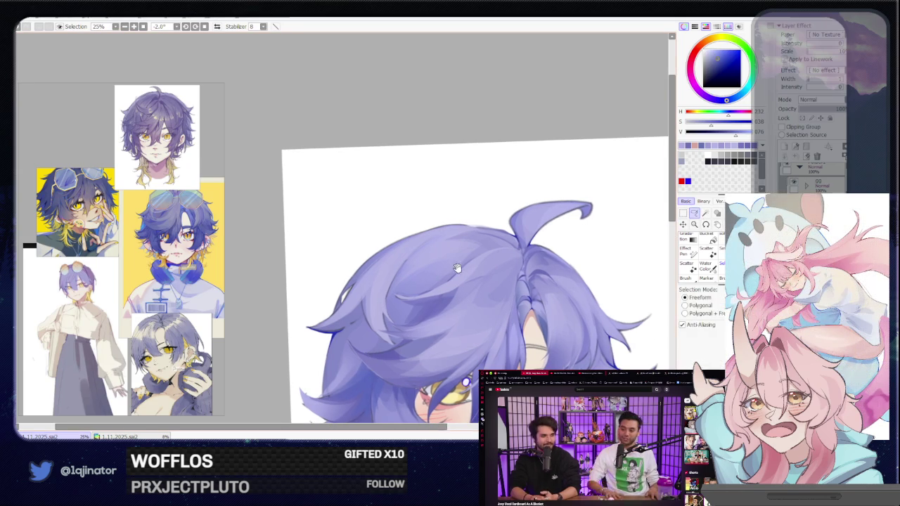
drag(394, 232, 350, 353)
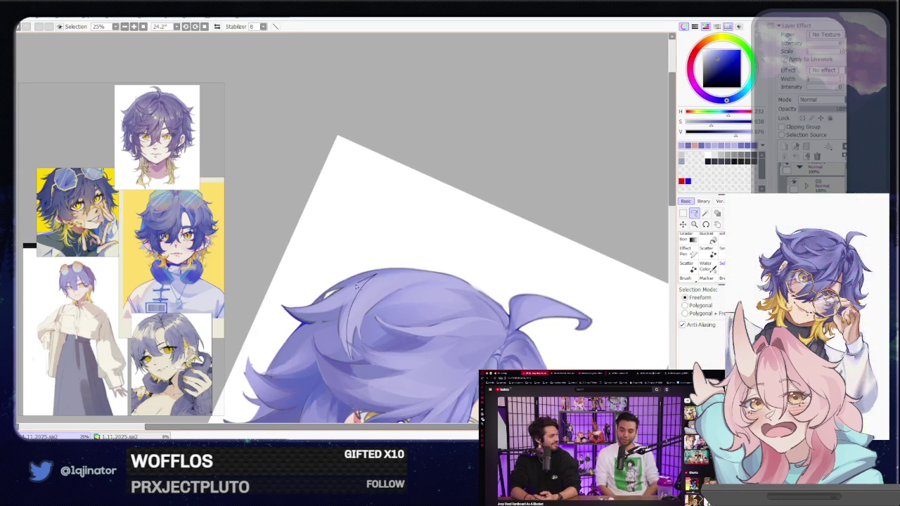
drag(319, 349, 311, 321)
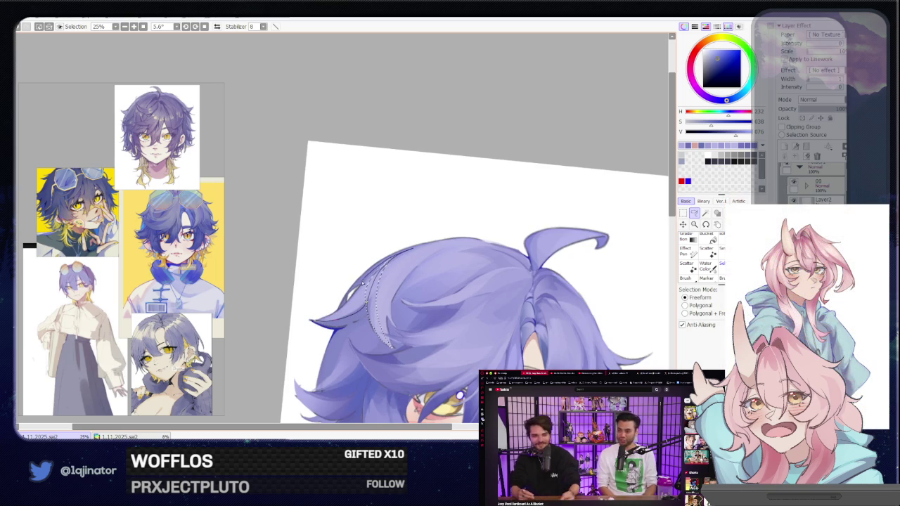
key(b)
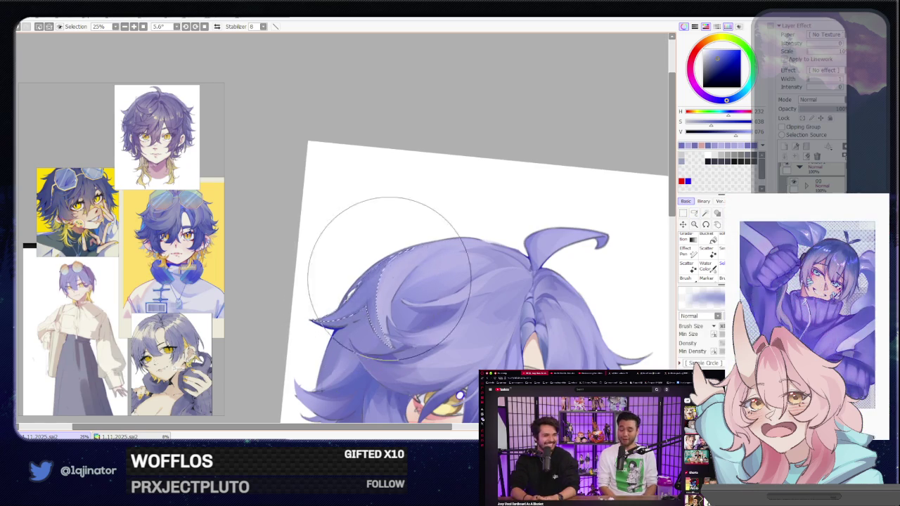
Select and paint further lighter lavender strands on the crown, then deselect.
scroll(341, 225, down, 2)
key(m)
scroll(626, 252, up, 2)
scroll(493, 295, up, 1)
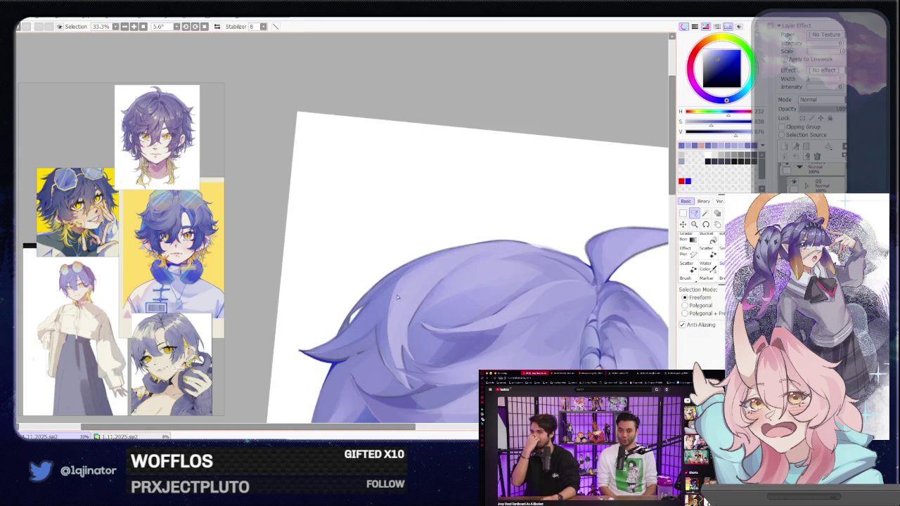
mouse_move(408, 326)
mouse_down()
mouse_move(411, 304)
mouse_move(409, 319)
mouse_up()
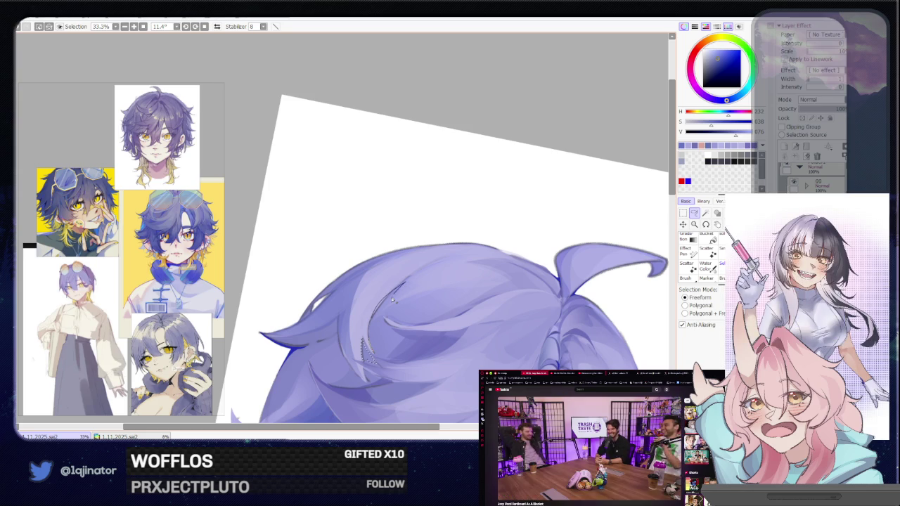
key(b)
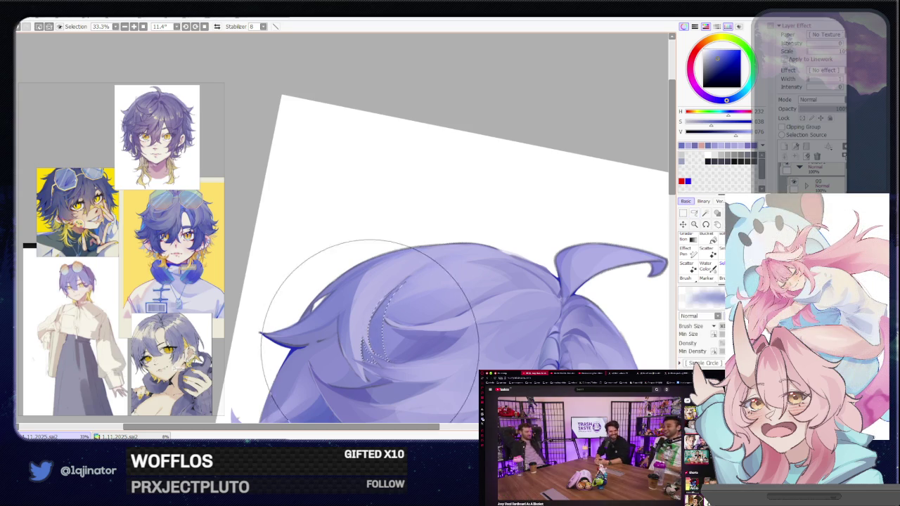
scroll(372, 281, down, 3)
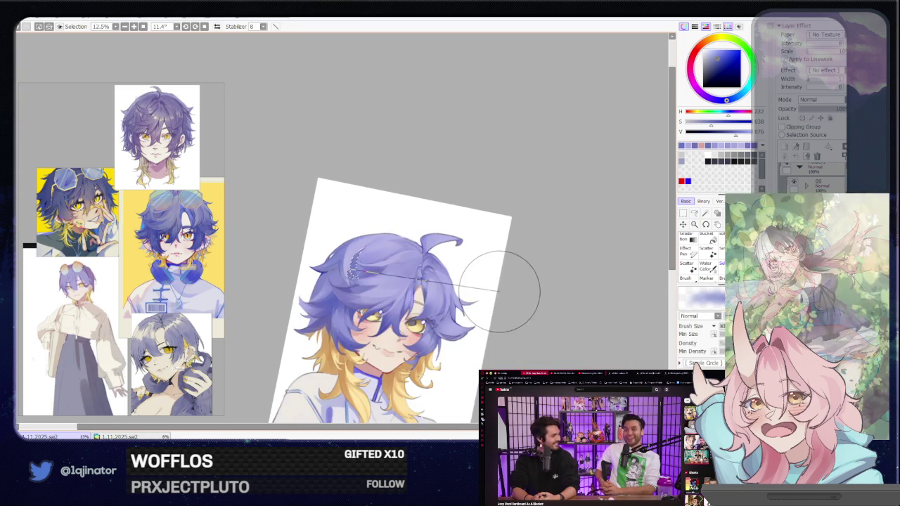
click(692, 214)
drag(485, 337, 482, 270)
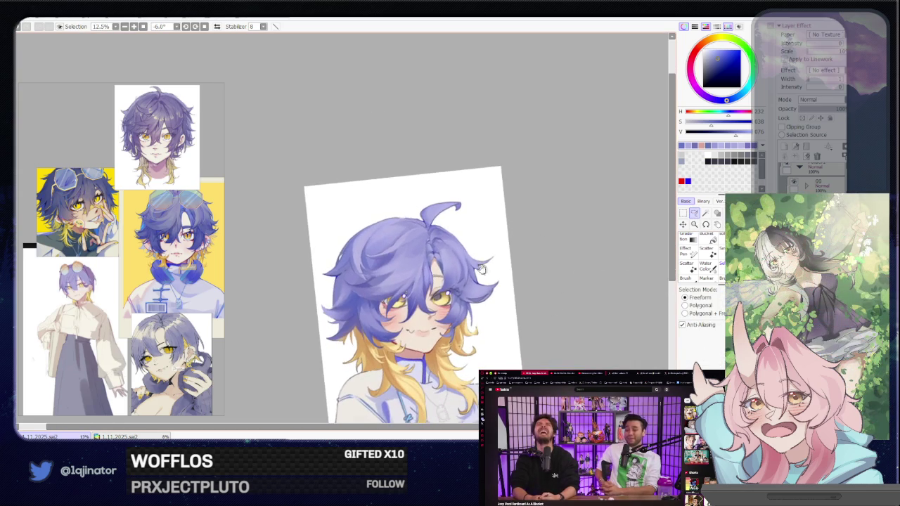
scroll(422, 295, up, 1)
scroll(370, 295, up, 2)
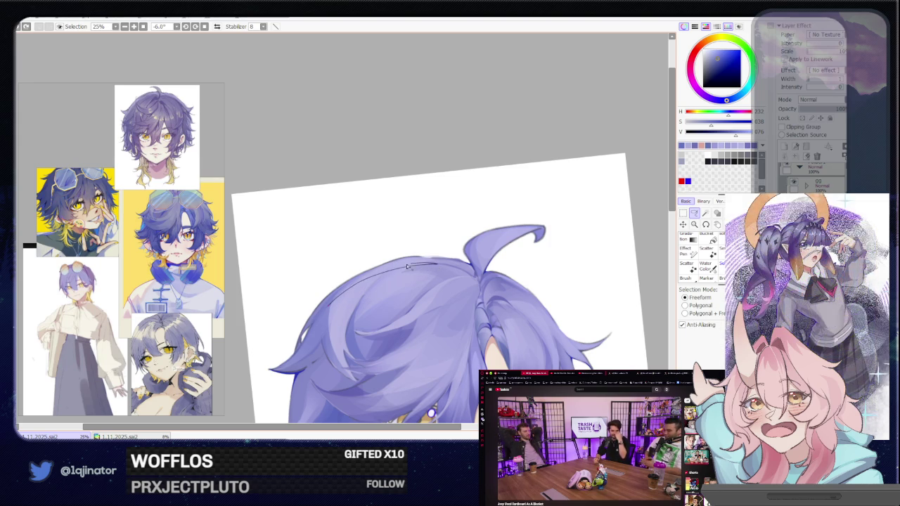
key(b)
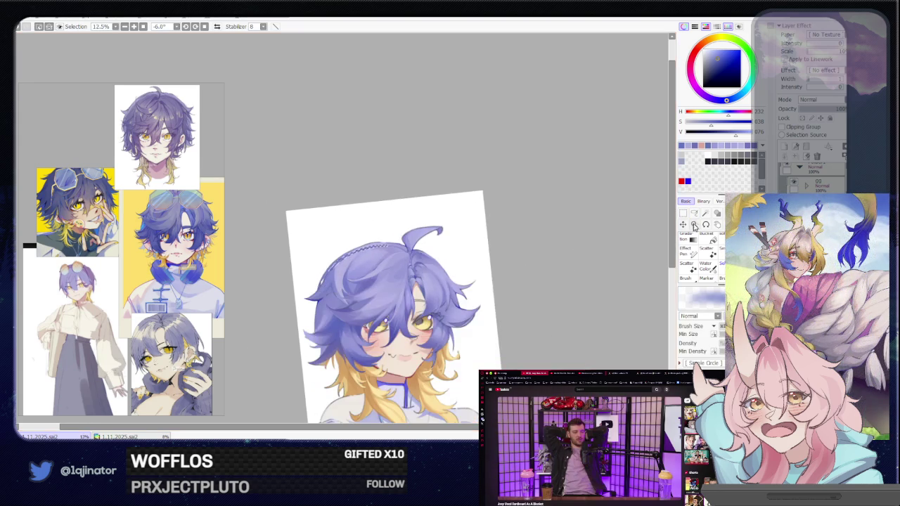
key(m)
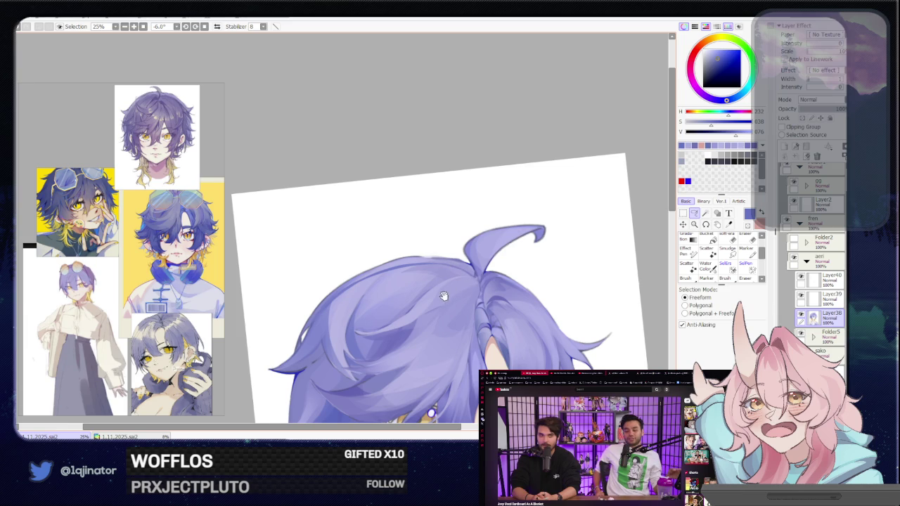
key(b)
Lasso the hair's left outer edge, paint it lighter, then reset rotation and zoom out.
drag(444, 296, 394, 314)
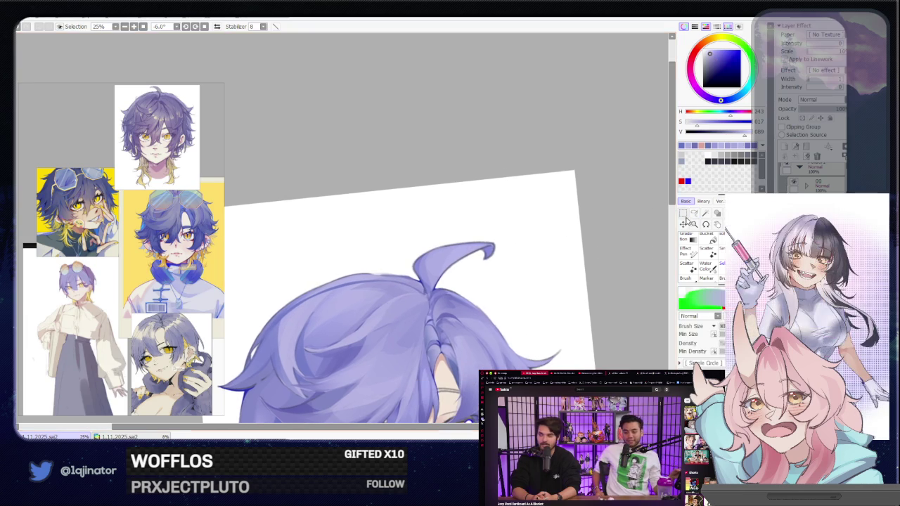
click(693, 213)
drag(436, 211, 354, 299)
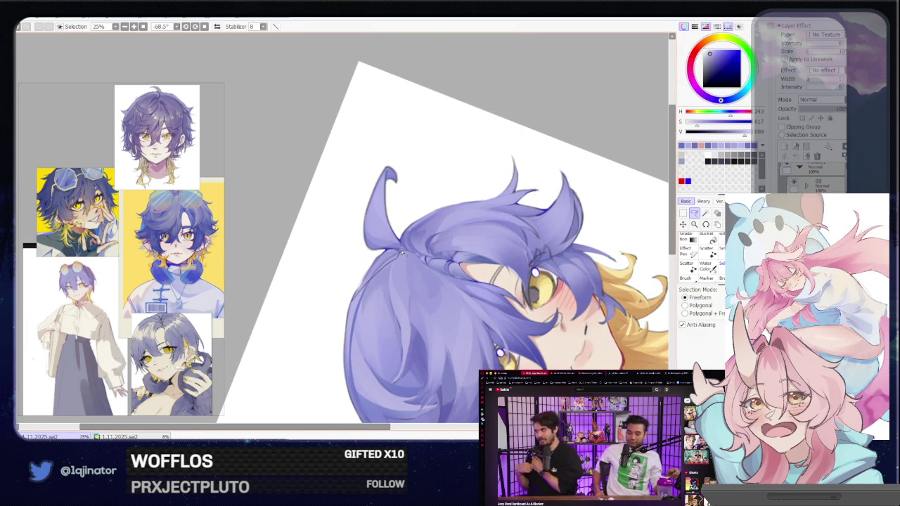
drag(402, 254, 352, 303)
key(b)
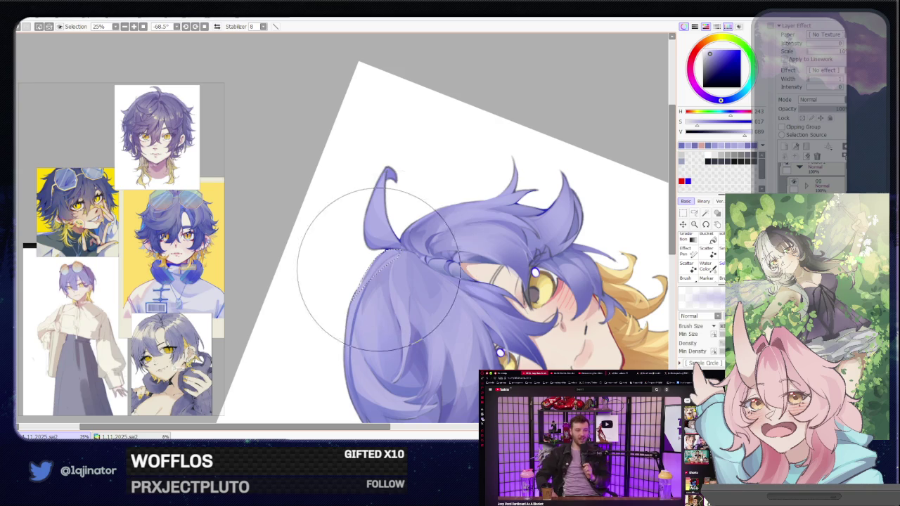
drag(373, 257, 387, 327)
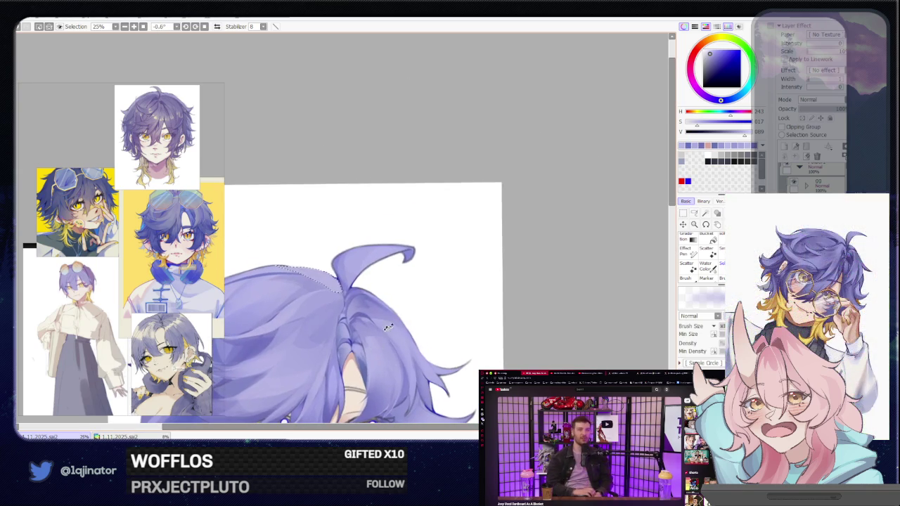
click(694, 213)
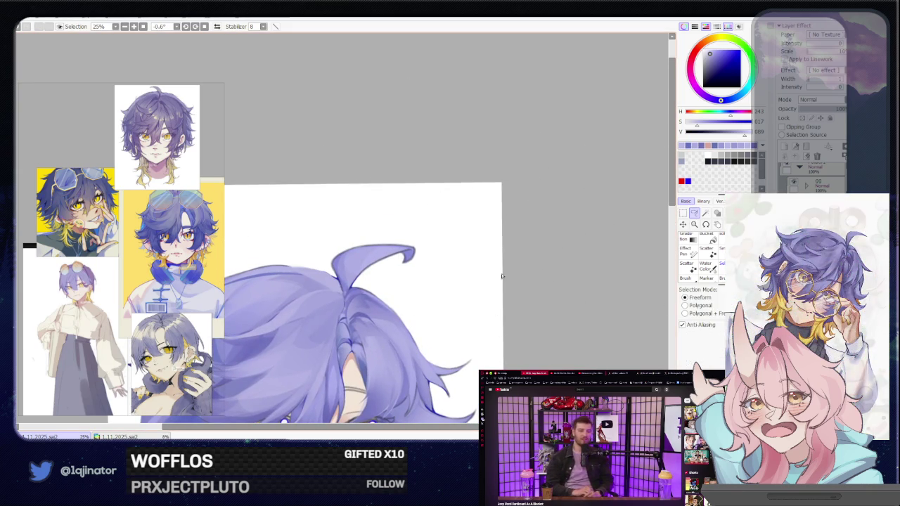
scroll(466, 293, down, 2)
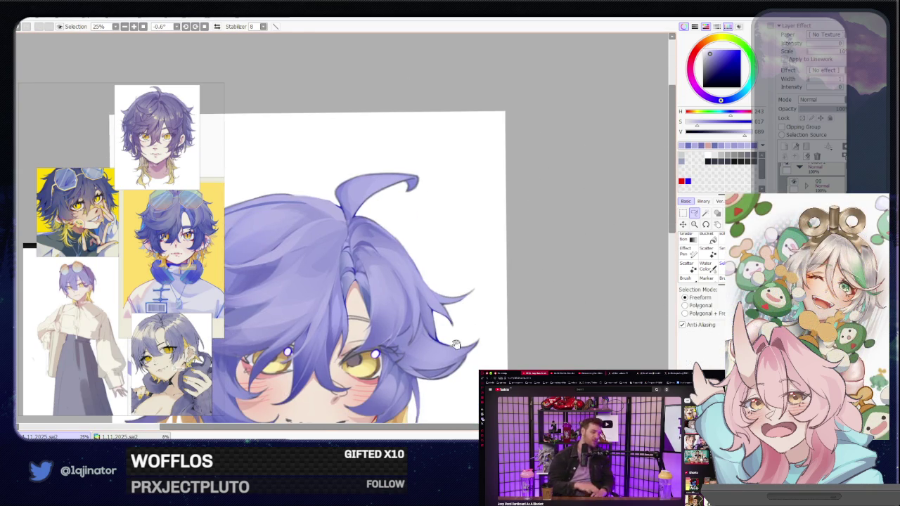
scroll(456, 352, down, 2)
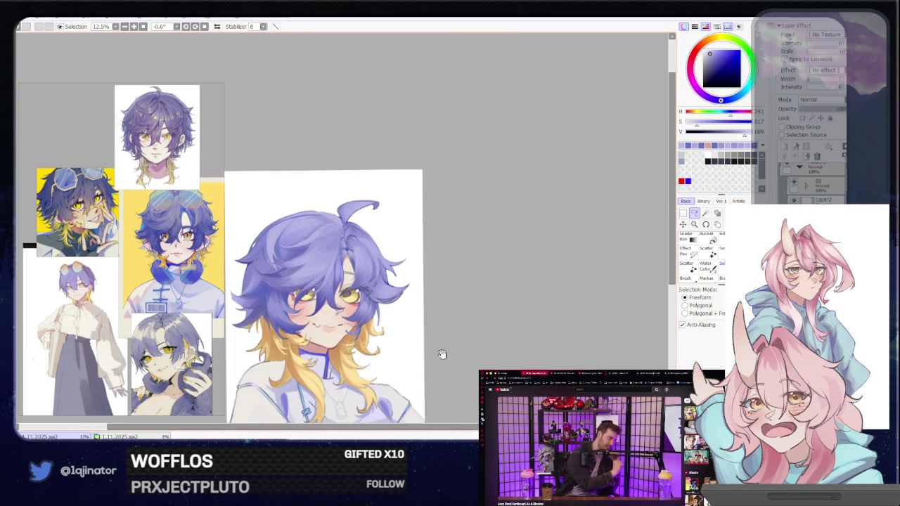
Frame the left side of the hair and pick a pale blue from the colour wheel.
drag(425, 317, 464, 318)
scroll(460, 318, down, 1)
drag(461, 321, 447, 339)
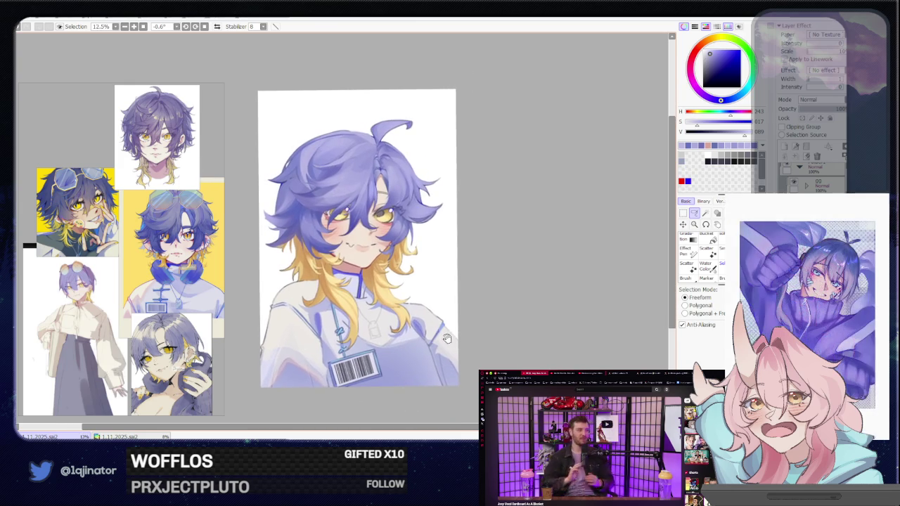
scroll(450, 323, up, 2)
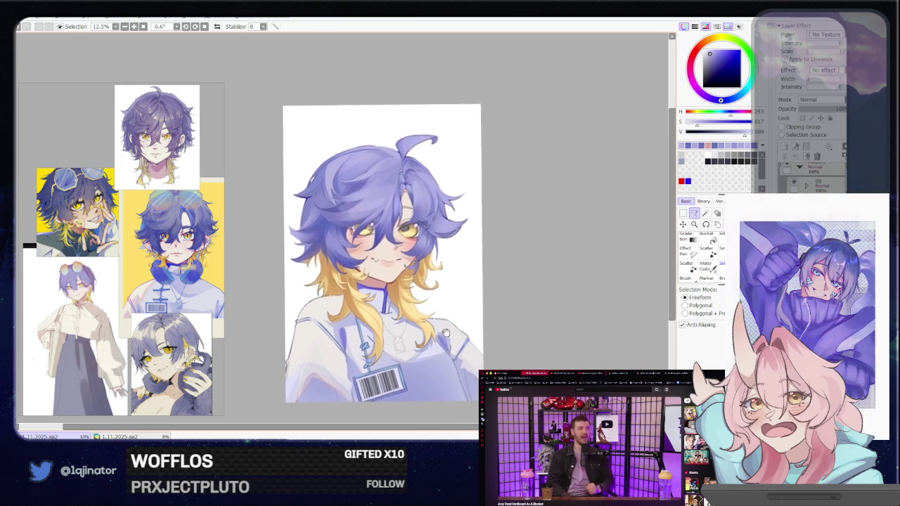
scroll(371, 342, up, 2)
key(b)
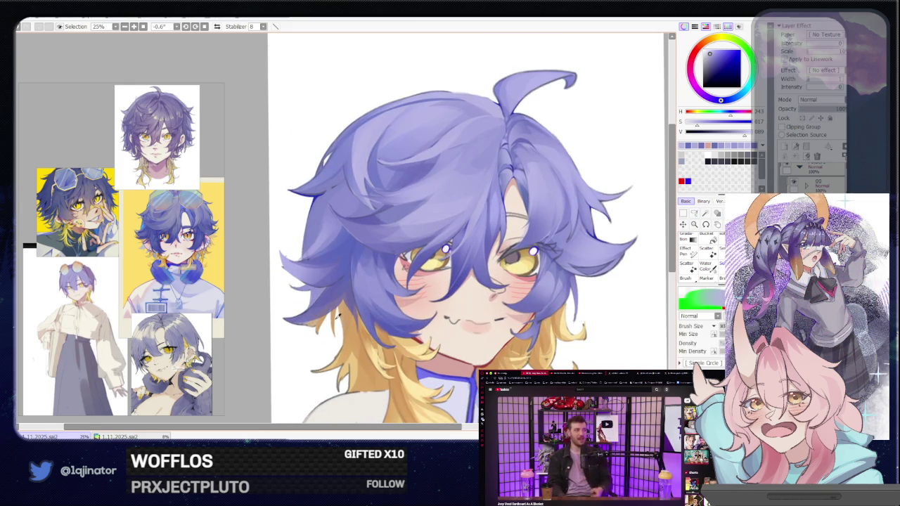
alt+click(317, 320)
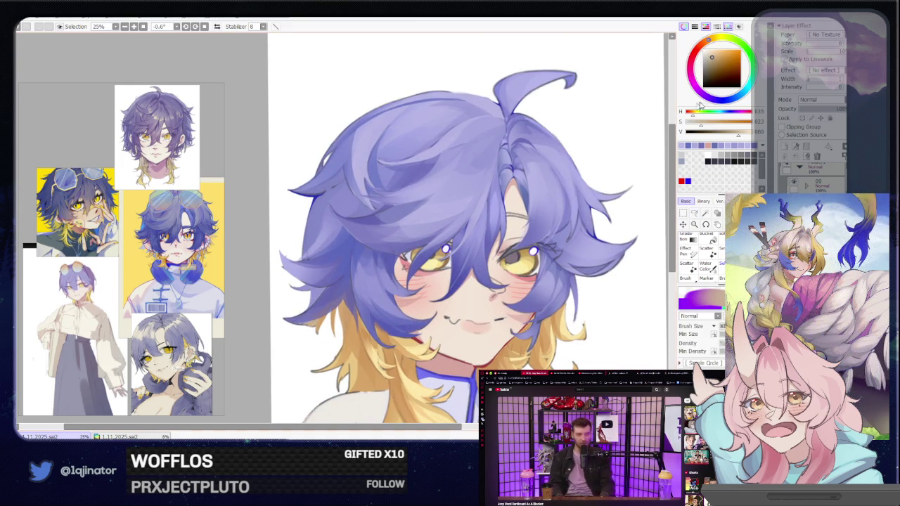
click(742, 95)
click(707, 55)
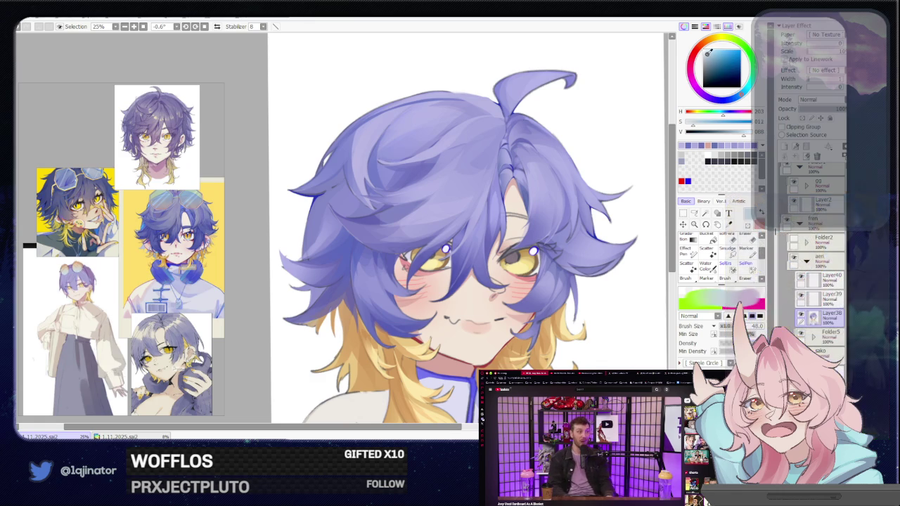
Lasso the left hair lock where purple meets yellow and paint it pale blue.
click(696, 212)
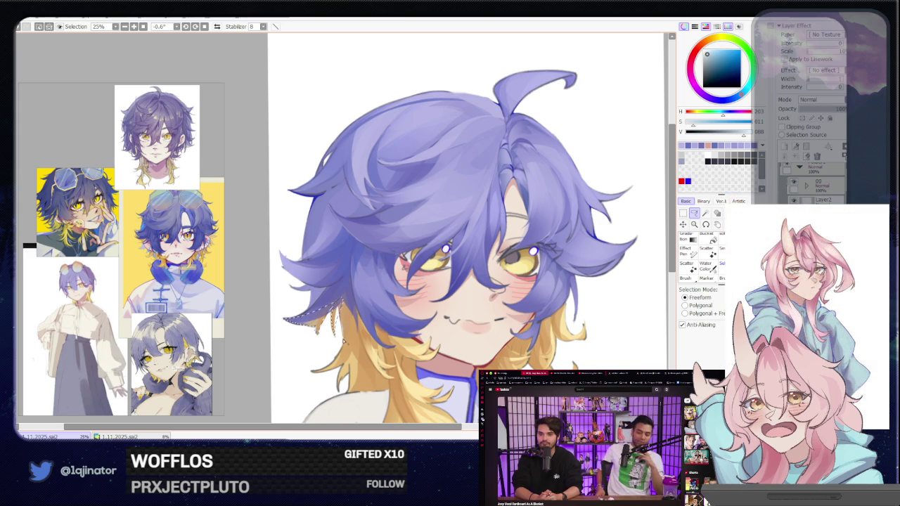
key(b)
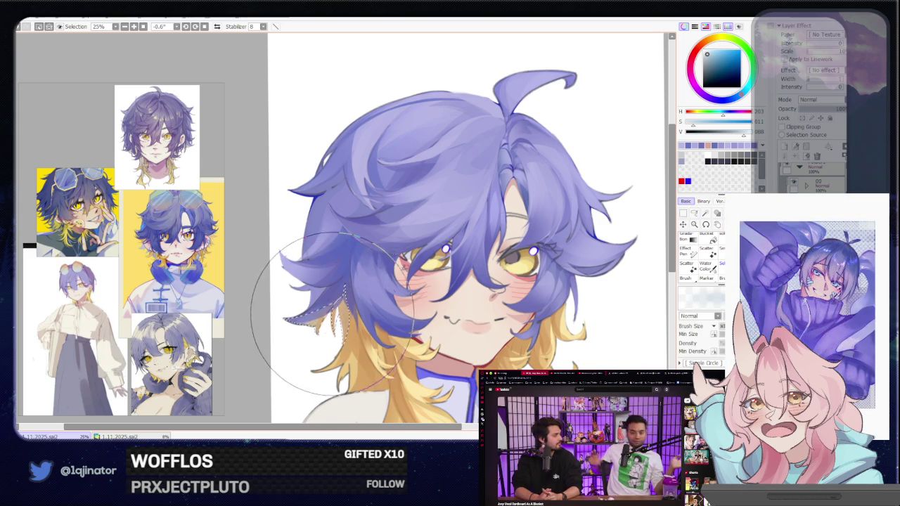
drag(316, 317, 348, 287)
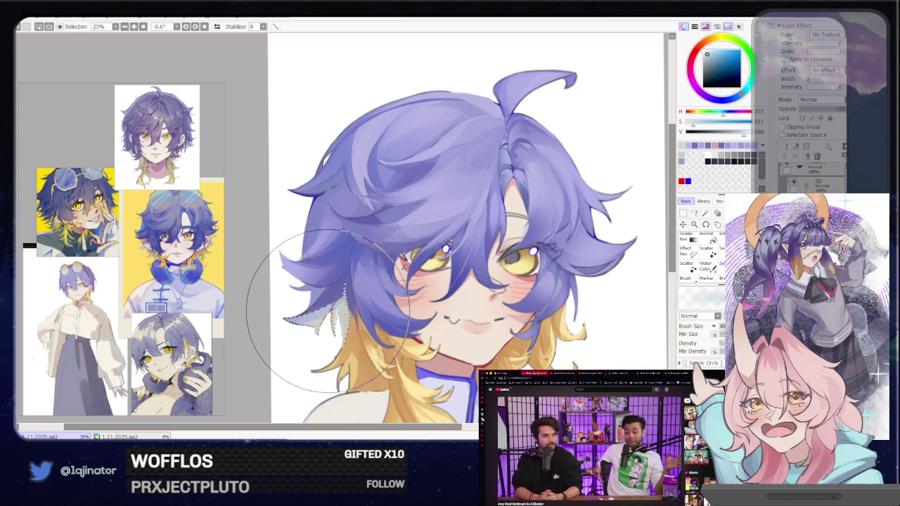
scroll(338, 239, down, 2)
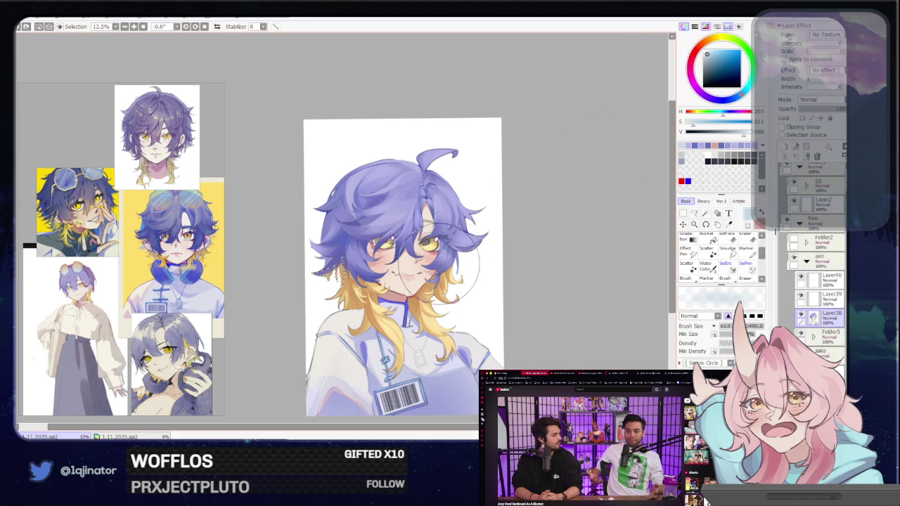
Pick a darker, slightly desaturated blue and zoom toward the hair's left side.
click(712, 57)
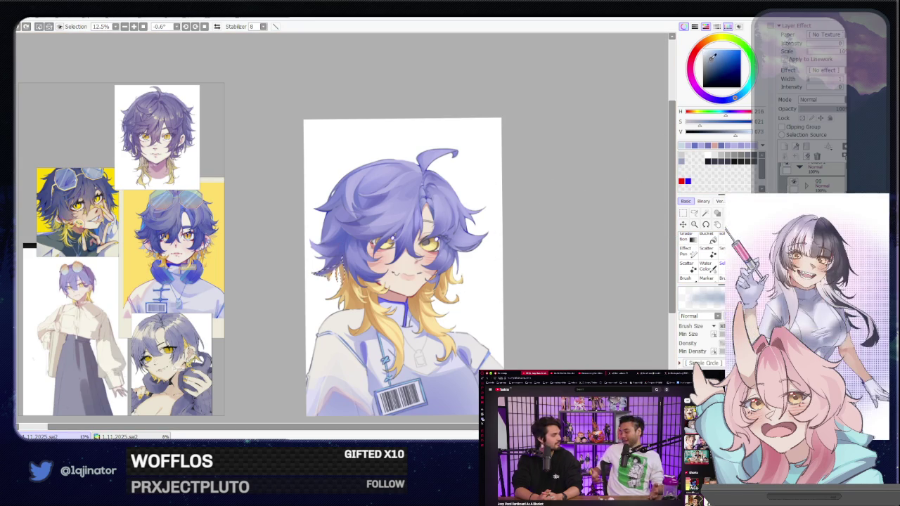
click(706, 57)
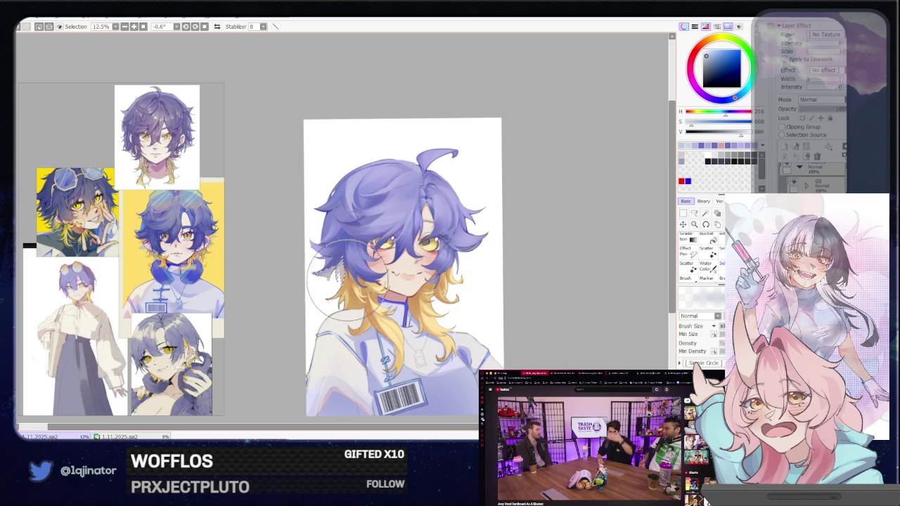
click(693, 213)
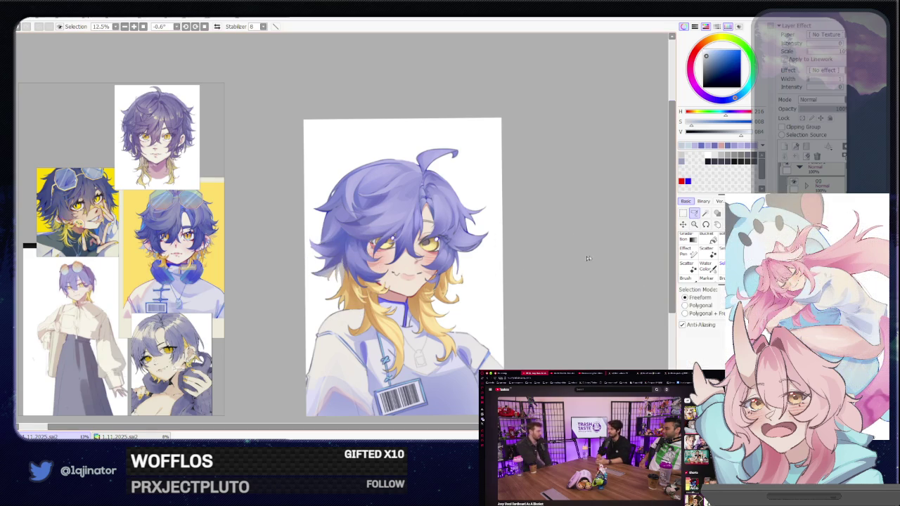
scroll(351, 318, up, 3)
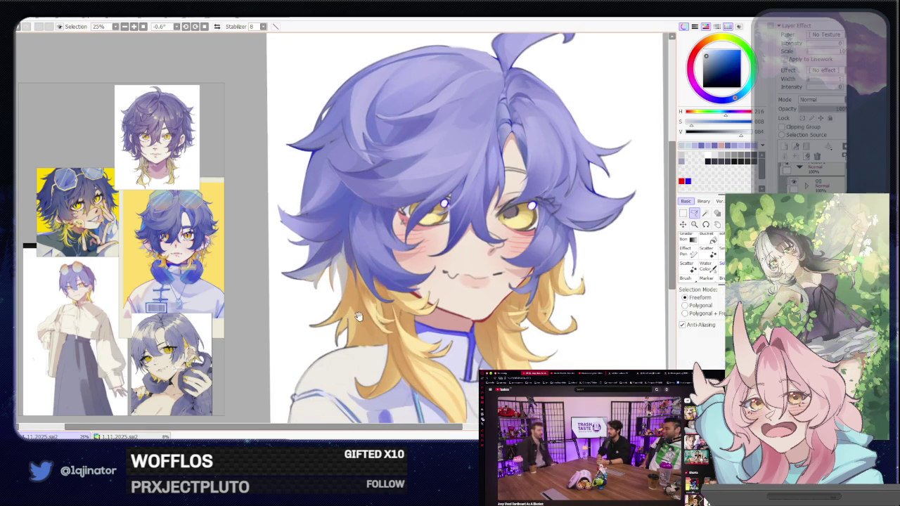
mouse_move(554, 291)
mouse_down()
mouse_move(514, 298)
mouse_move(521, 253)
mouse_up()
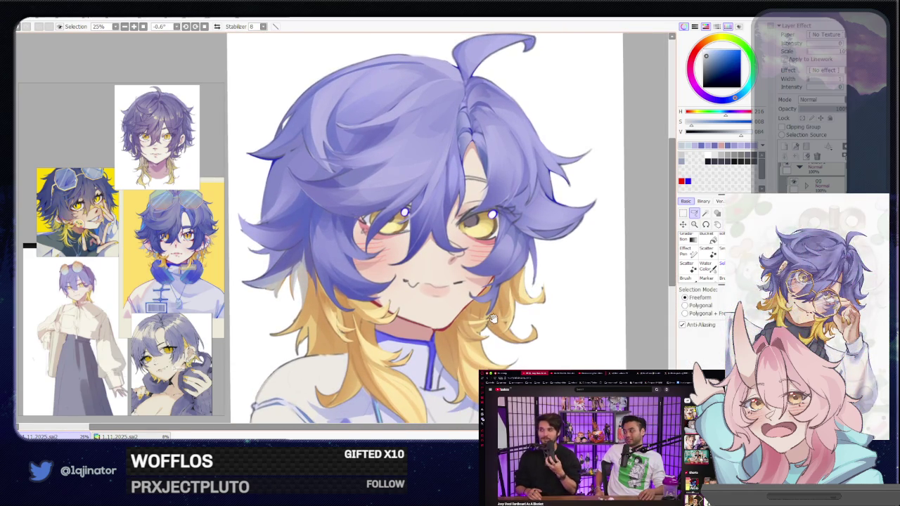
scroll(558, 268, down, 2)
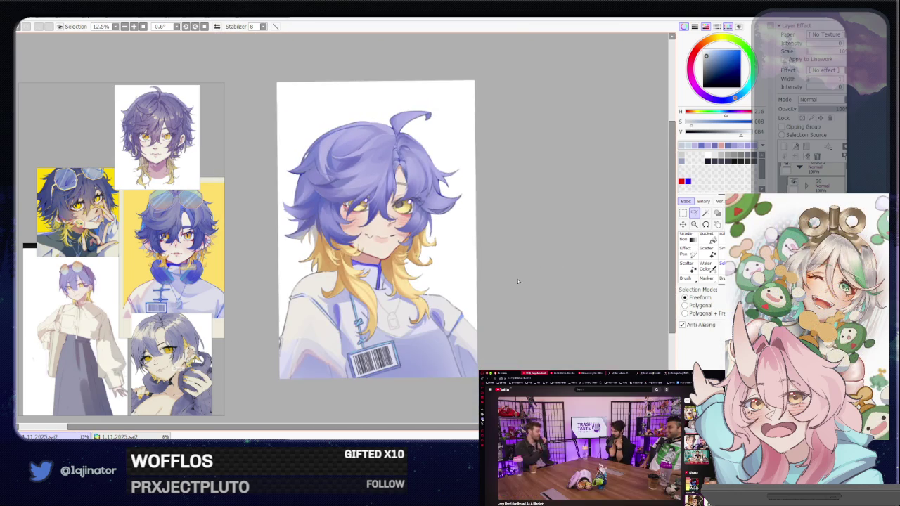
scroll(558, 269, up, 3)
scroll(424, 309, down, 1)
Sample a light lavender from the jacket, saturate it, and zoom to the hair and collar.
key(b)
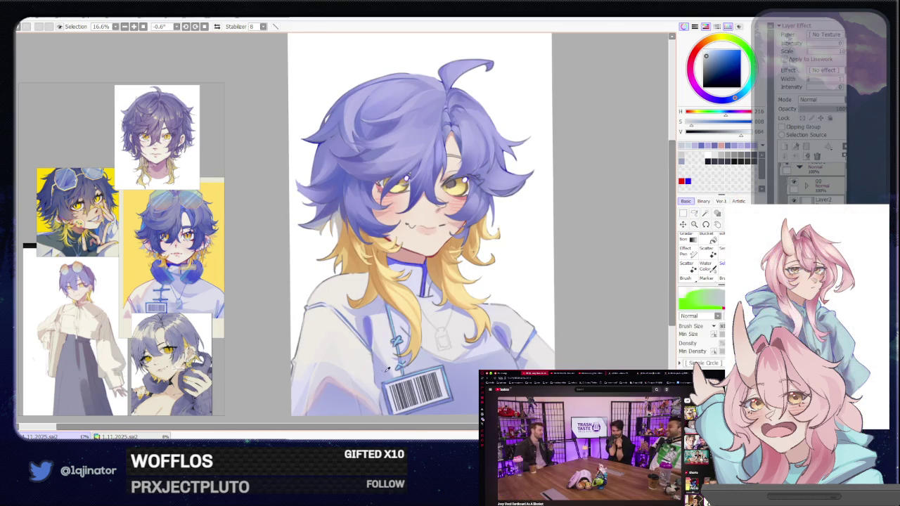
alt+click(383, 373)
alt+click(372, 330)
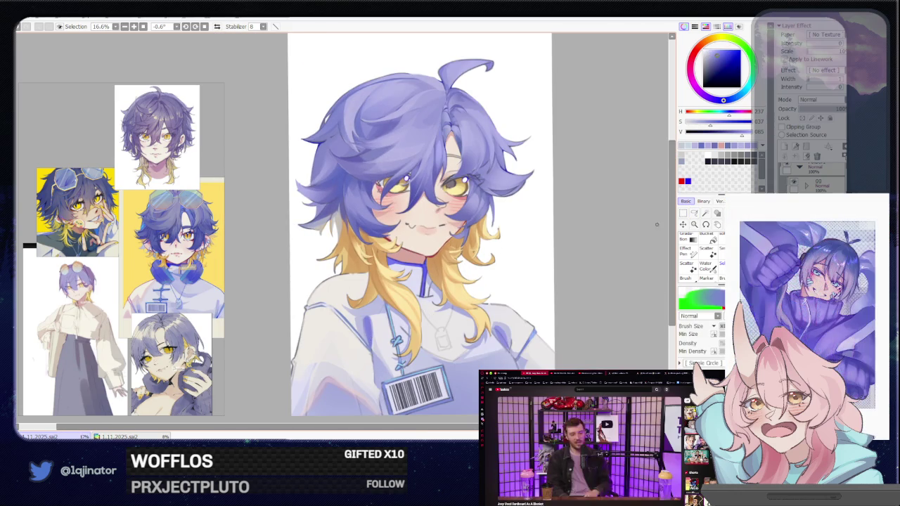
click(694, 213)
scroll(395, 303, up, 2)
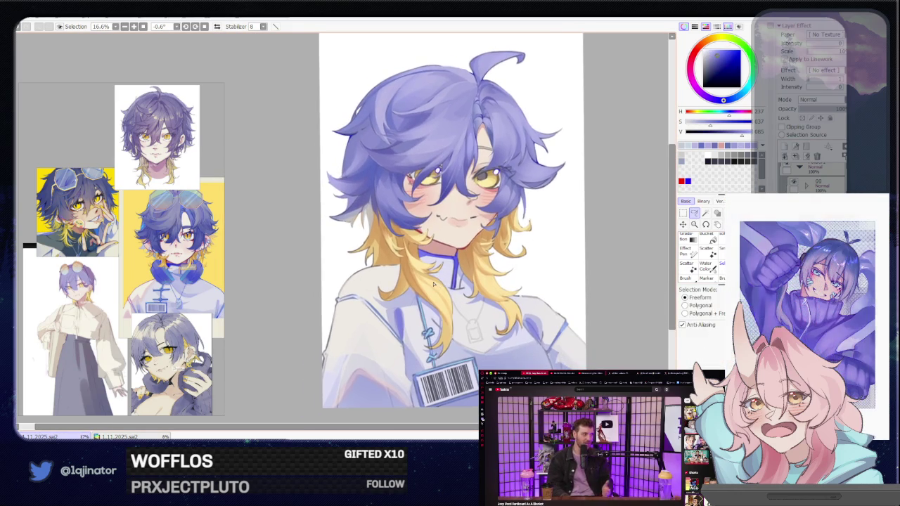
scroll(395, 302, up, 2)
drag(395, 302, 422, 280)
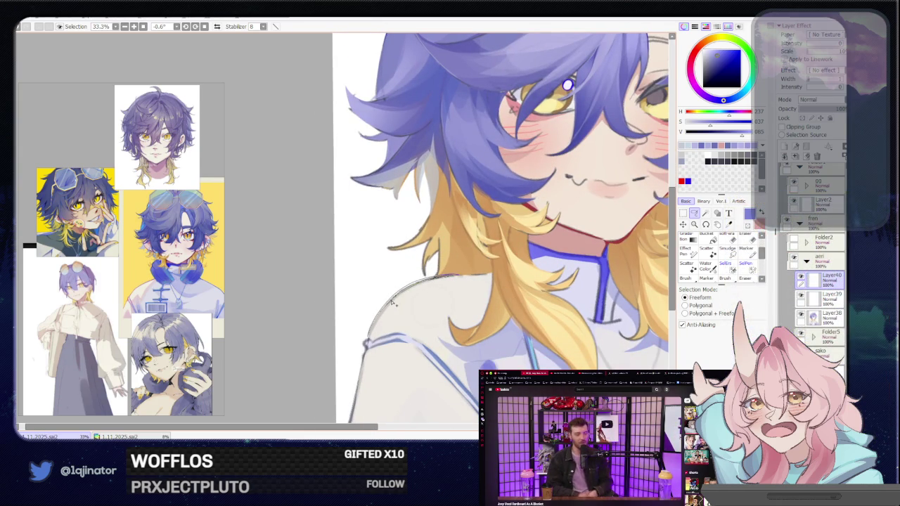
Reposition the canvas at 25% so the boy's face fills the view.
key(b)
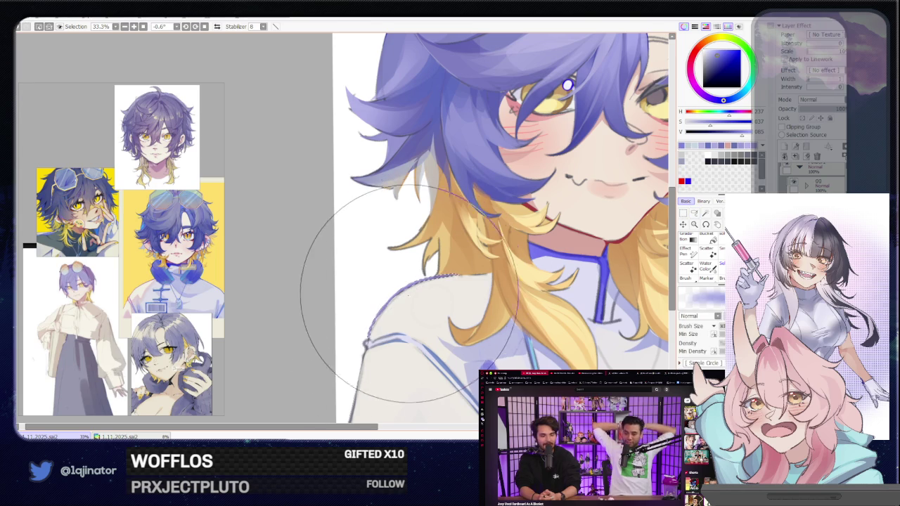
scroll(663, 233, down, 2)
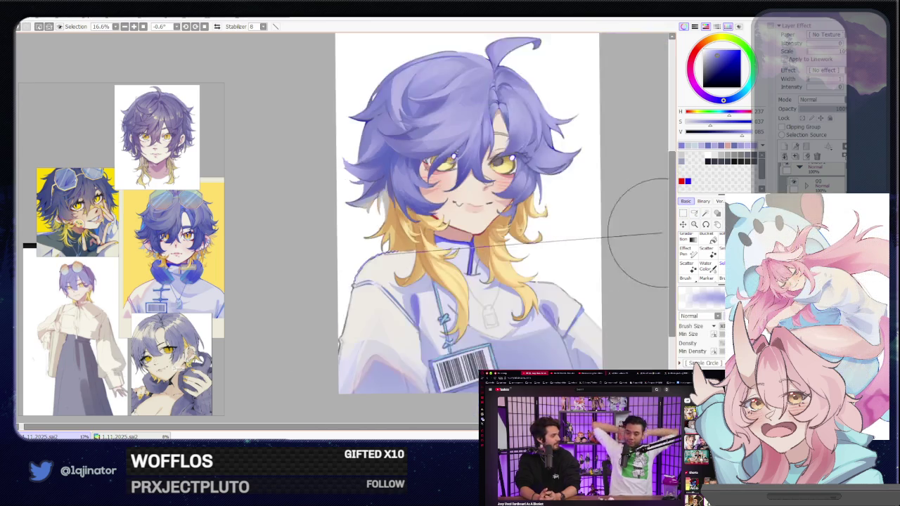
scroll(639, 232, down, 1)
key(a)
drag(584, 270, 542, 290)
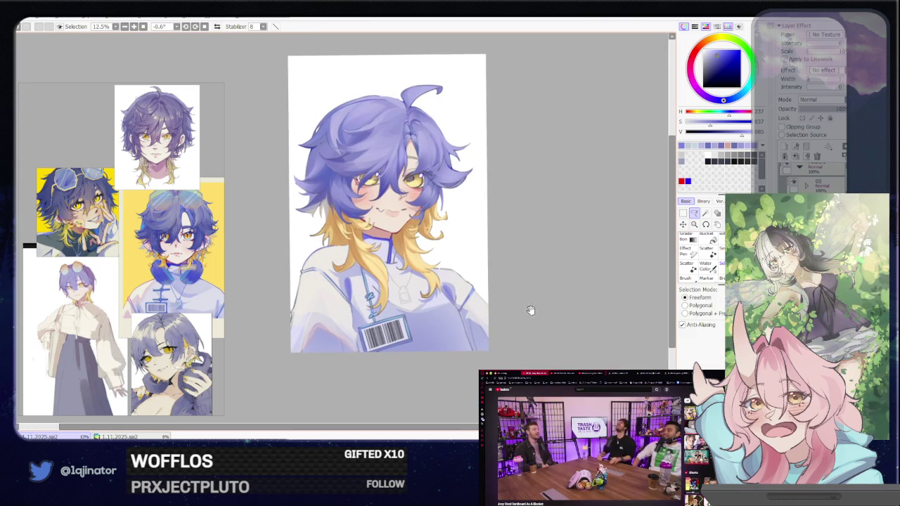
drag(516, 346, 518, 334)
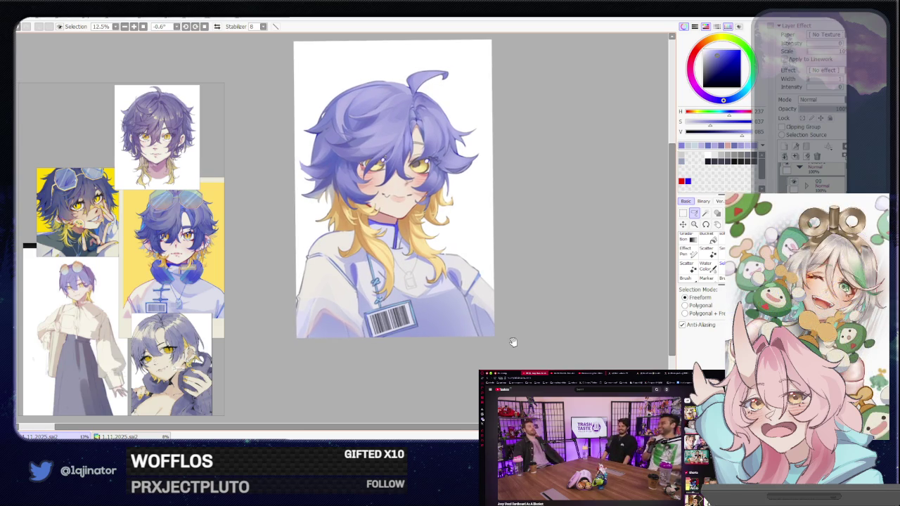
drag(514, 338, 511, 333)
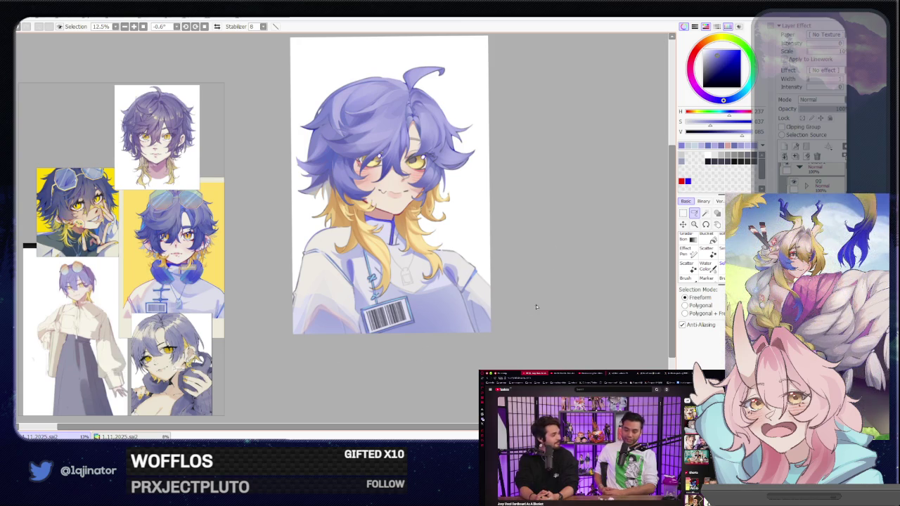
drag(484, 199, 461, 336)
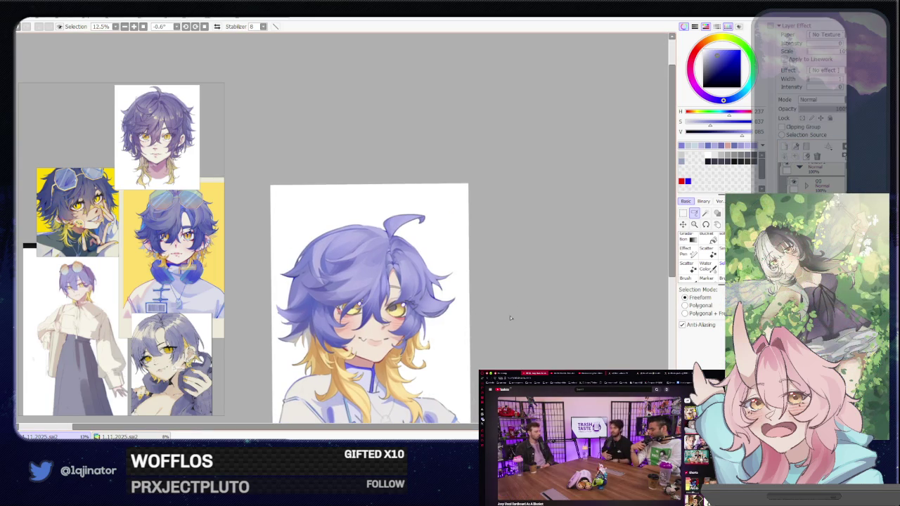
Pick a darker blue and zoom in on the face beside the right eye.
scroll(446, 338, up, 1)
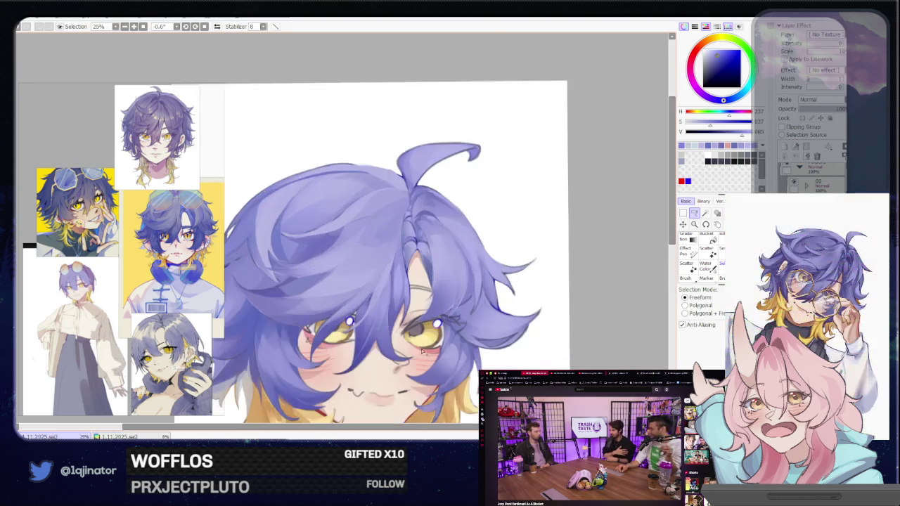
key(b)
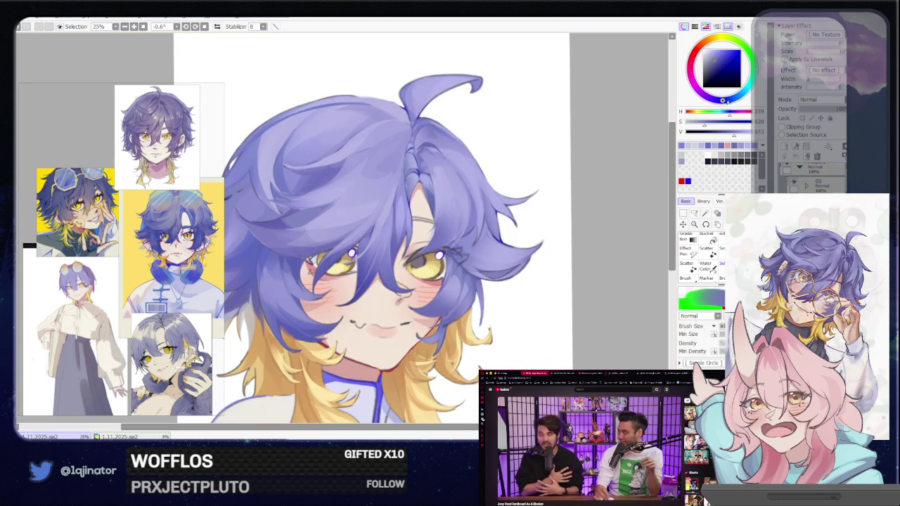
click(726, 95)
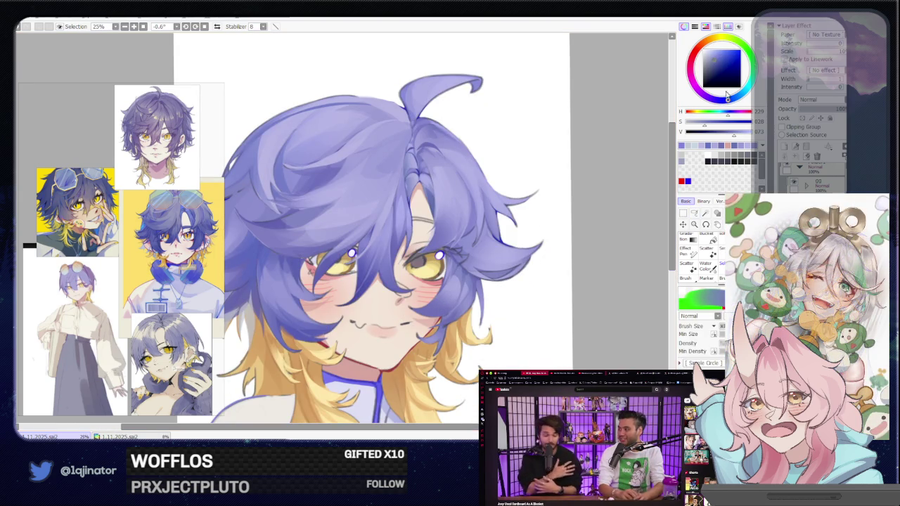
click(697, 213)
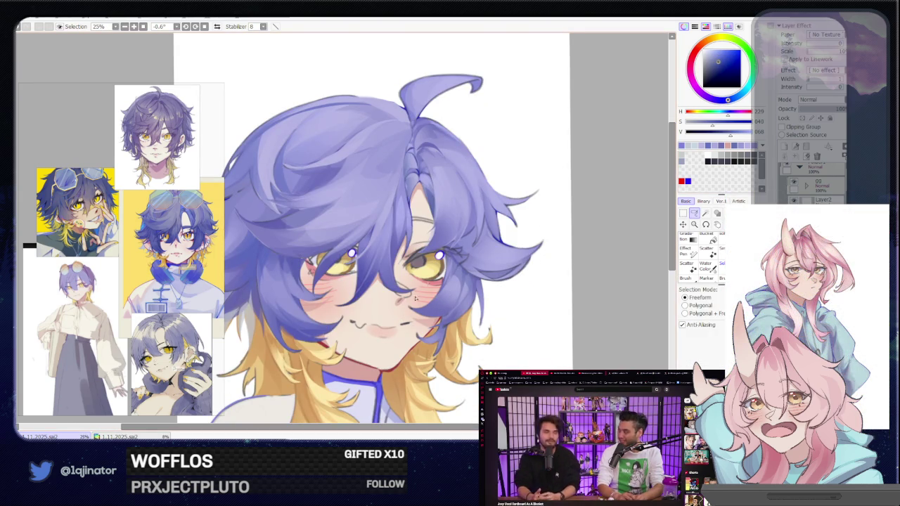
drag(434, 313, 390, 301)
scroll(422, 308, up, 1)
scroll(397, 303, up, 1)
scroll(397, 304, down, 1)
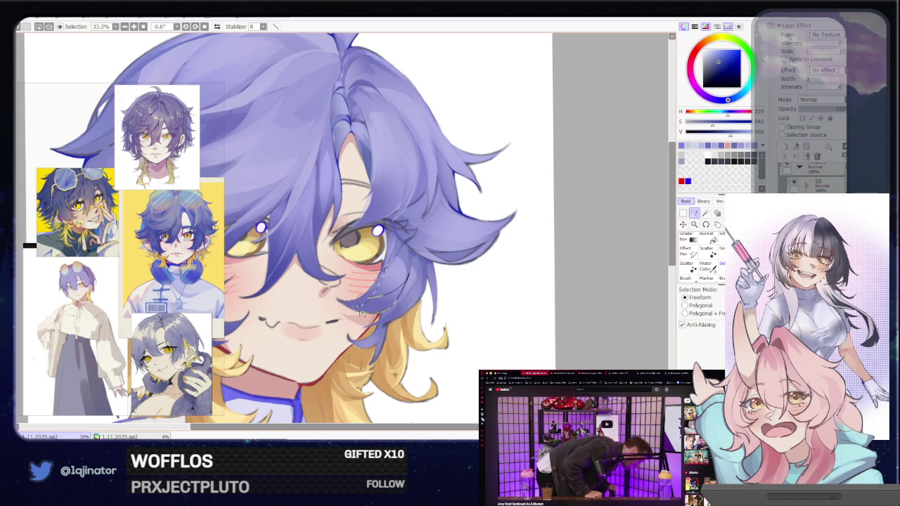
Outline a hair strand beside the right eye and paint a thin lighter-blue strand in it.
key(b)
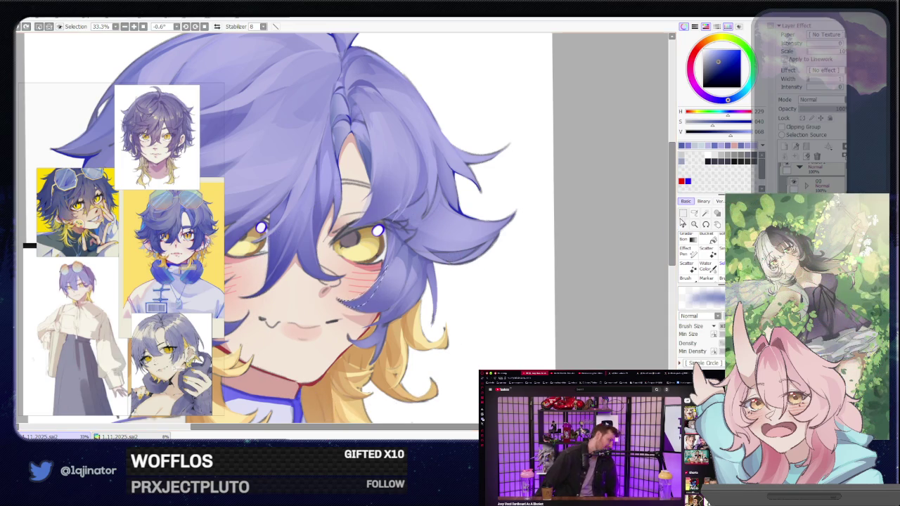
key(m)
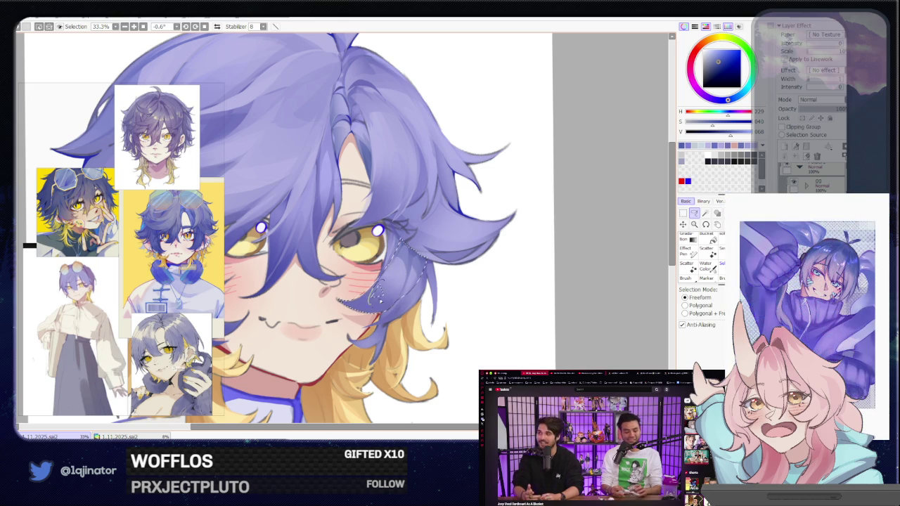
scroll(380, 300, up, 1)
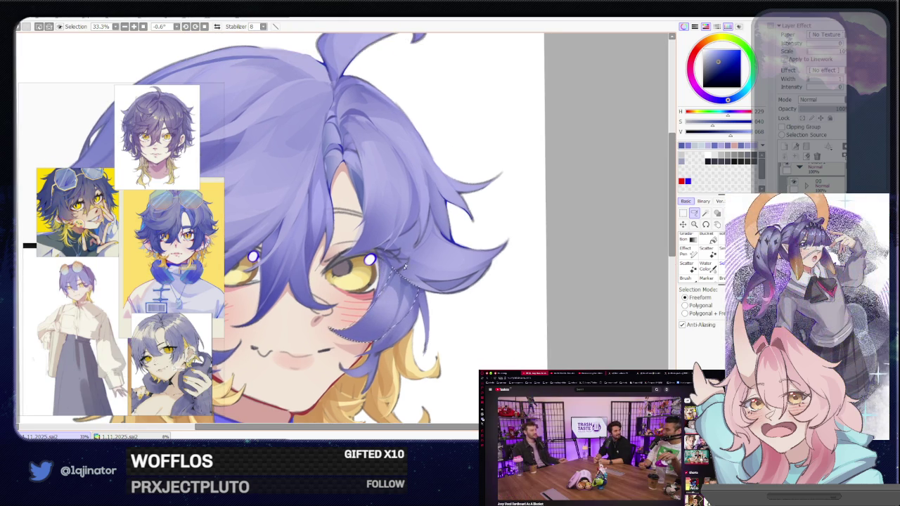
key(b)
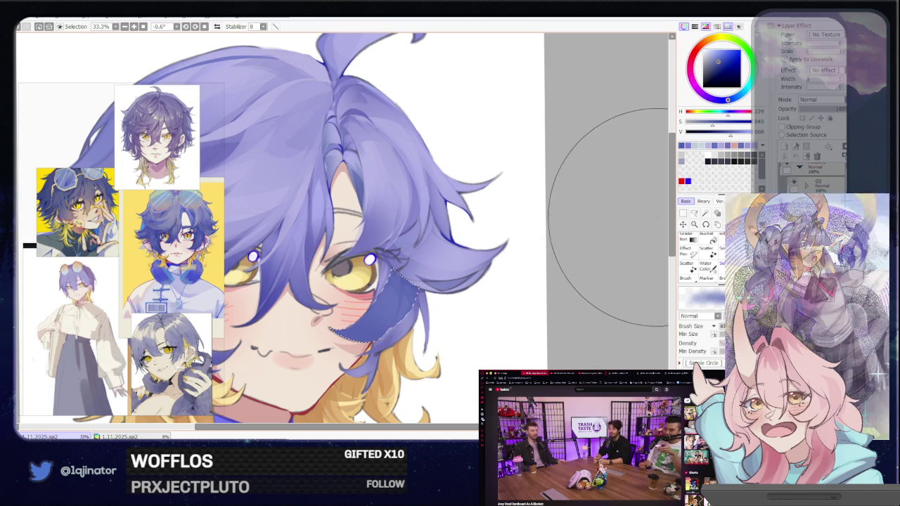
click(694, 213)
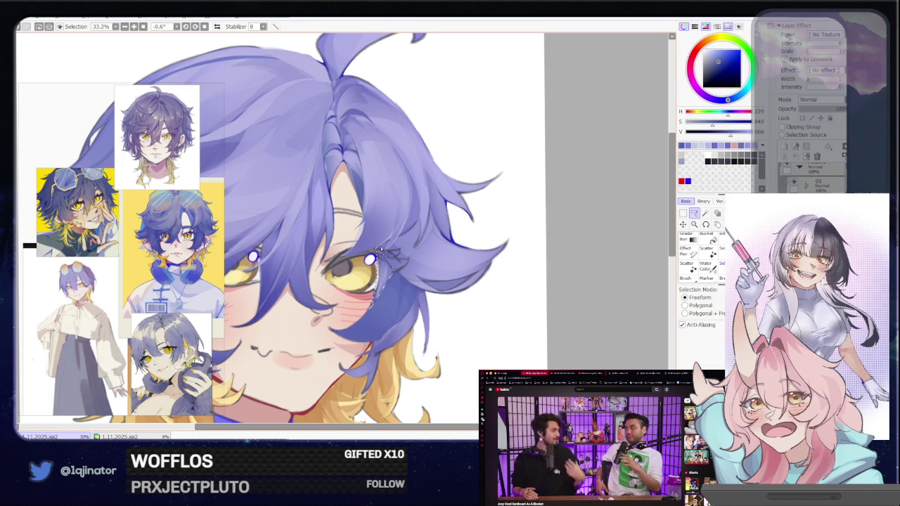
key(b)
click(694, 213)
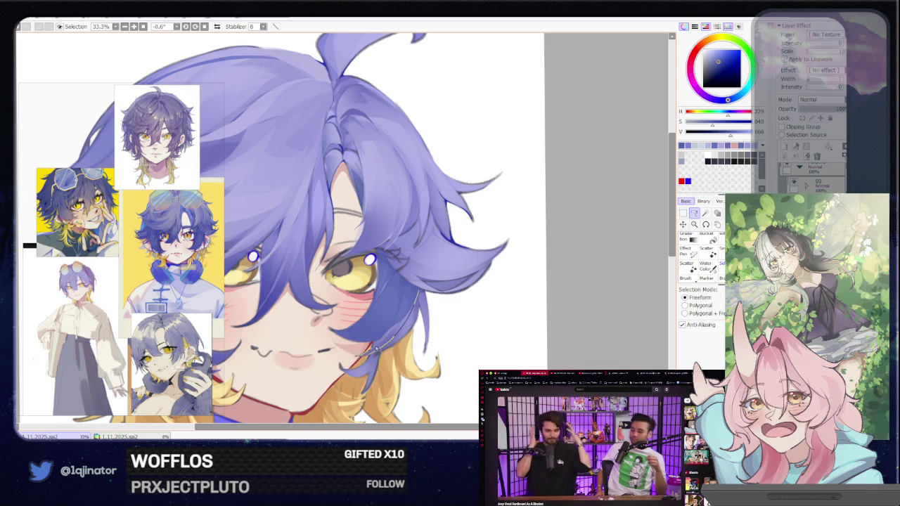
drag(408, 290, 411, 295)
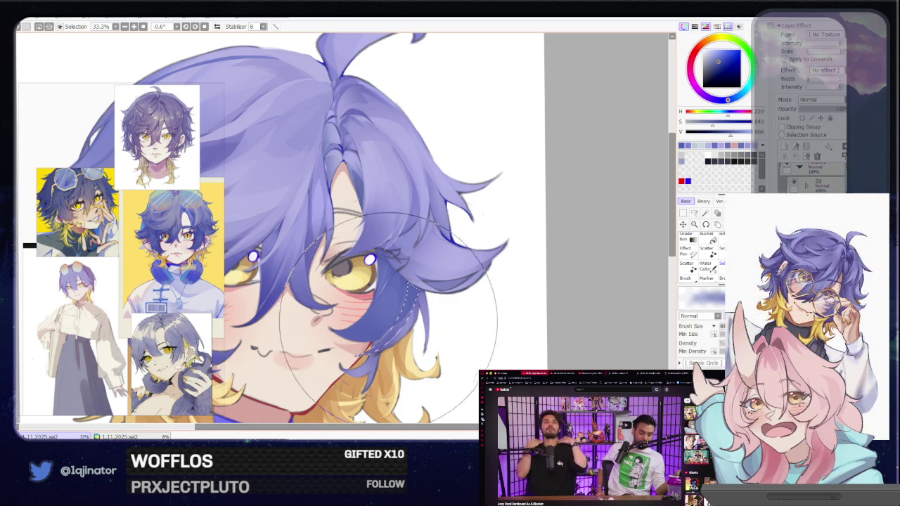
click(725, 59)
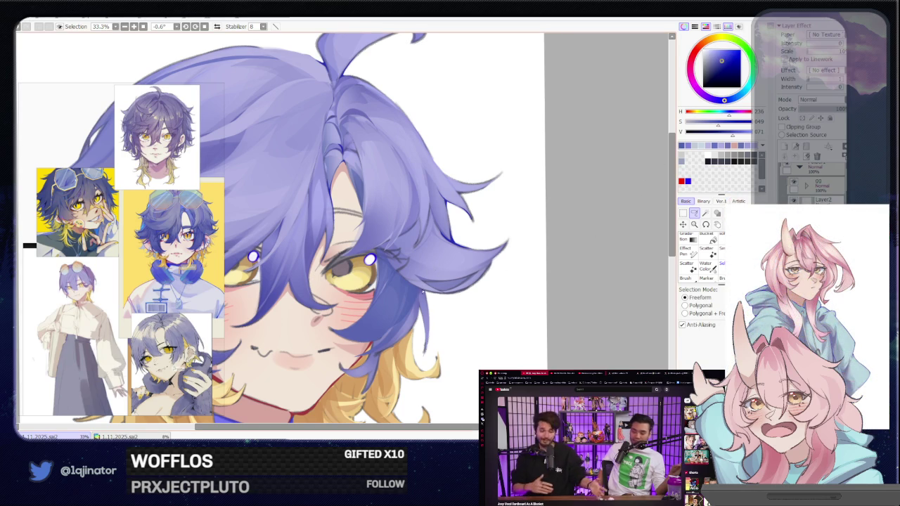
scroll(397, 287, up, 1)
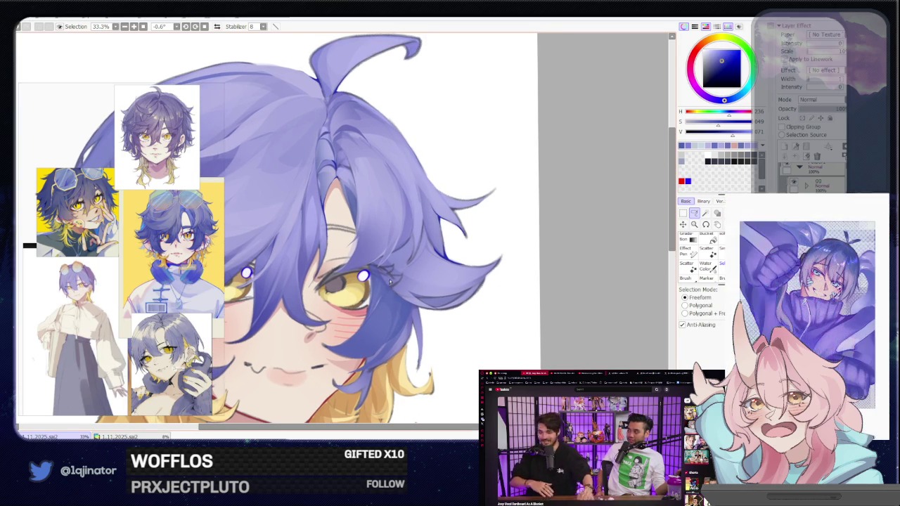
mouse_move(395, 318)
mouse_down()
mouse_move(403, 299)
mouse_move(388, 294)
mouse_up()
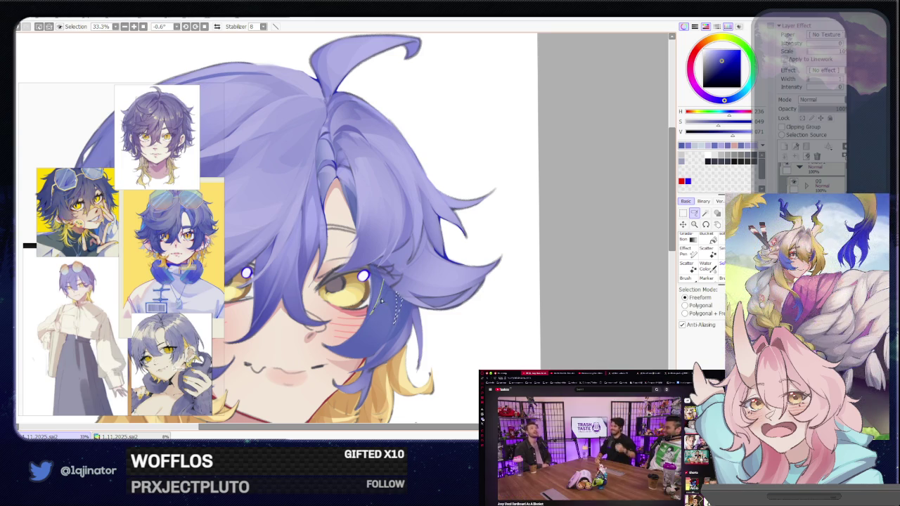
Shift the view and return to the dark blue after trying a pale reddish colour.
key(b)
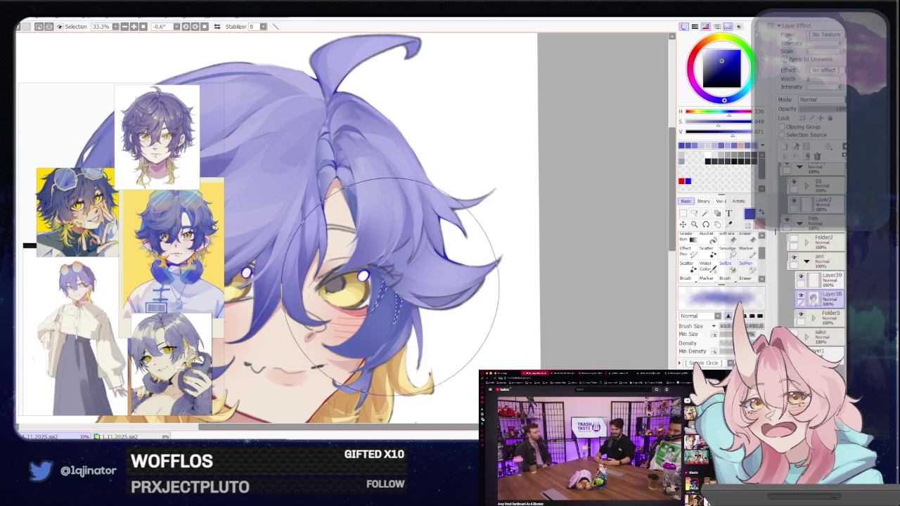
key(a)
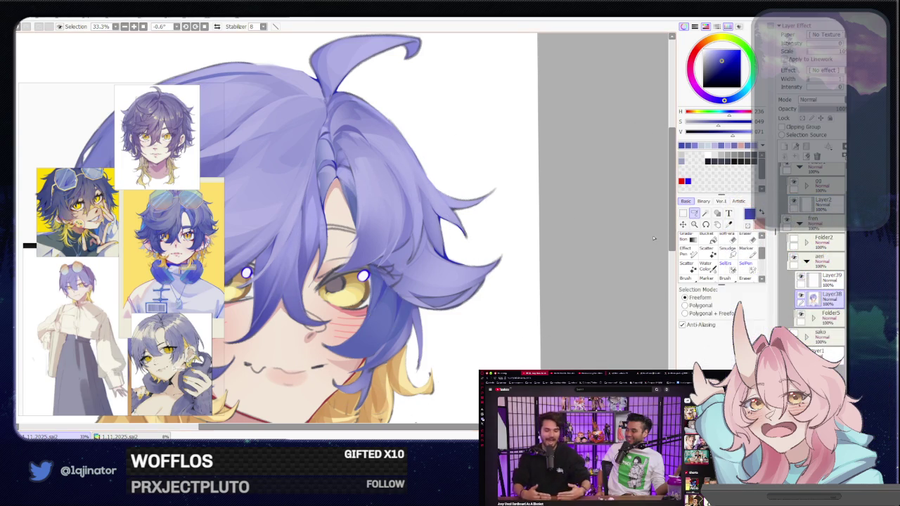
drag(395, 342, 416, 326)
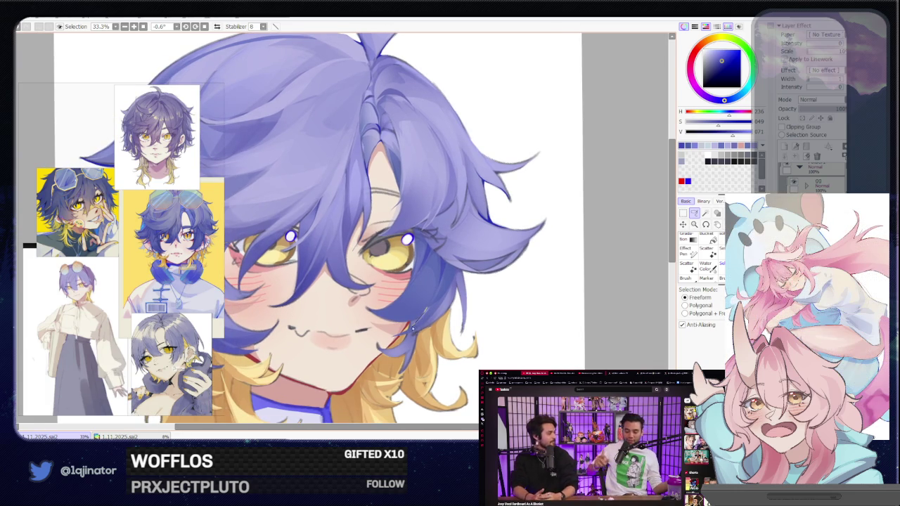
key(b)
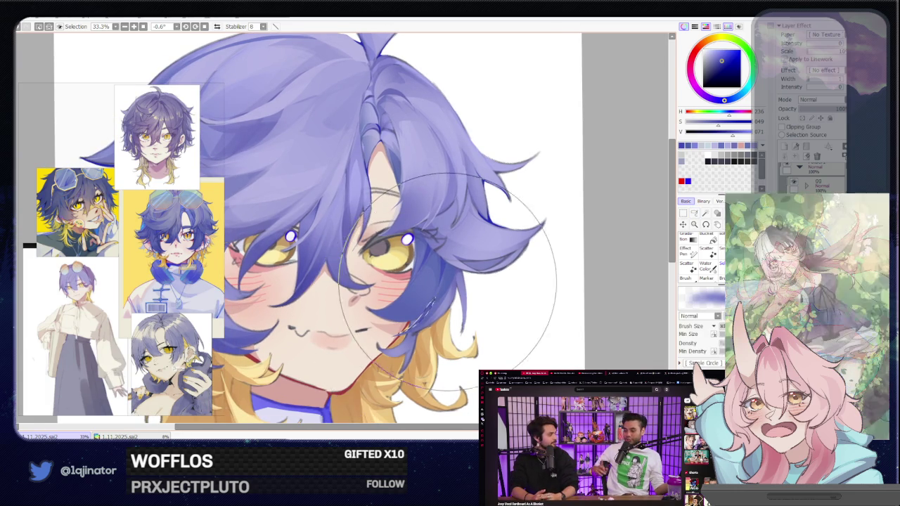
key(l)
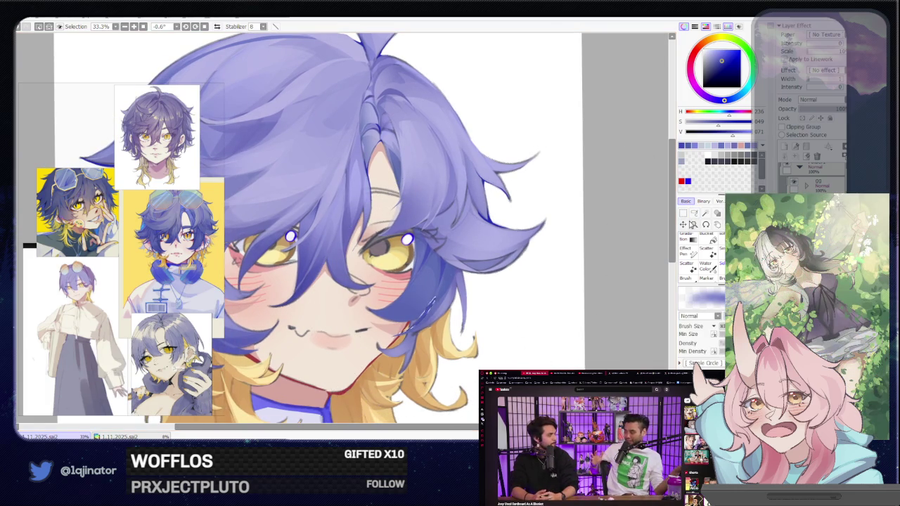
key(b)
alt+click(460, 259)
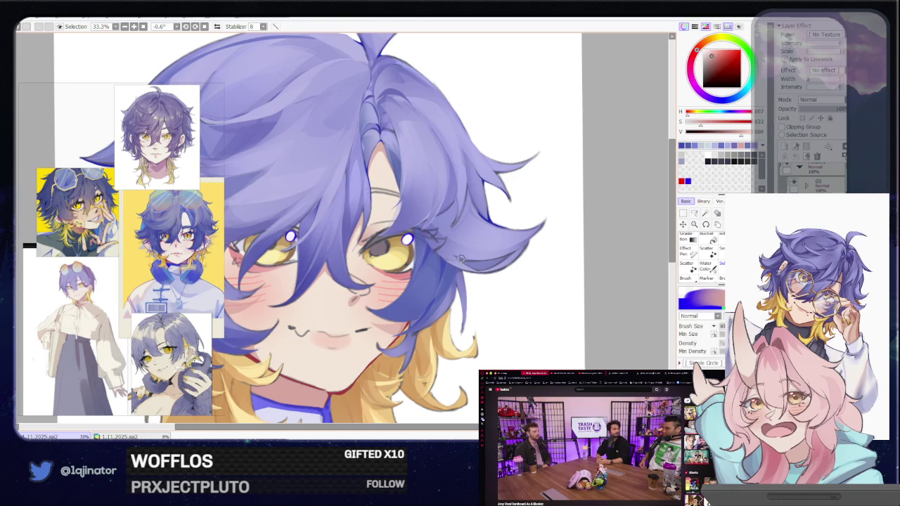
alt+click(468, 282)
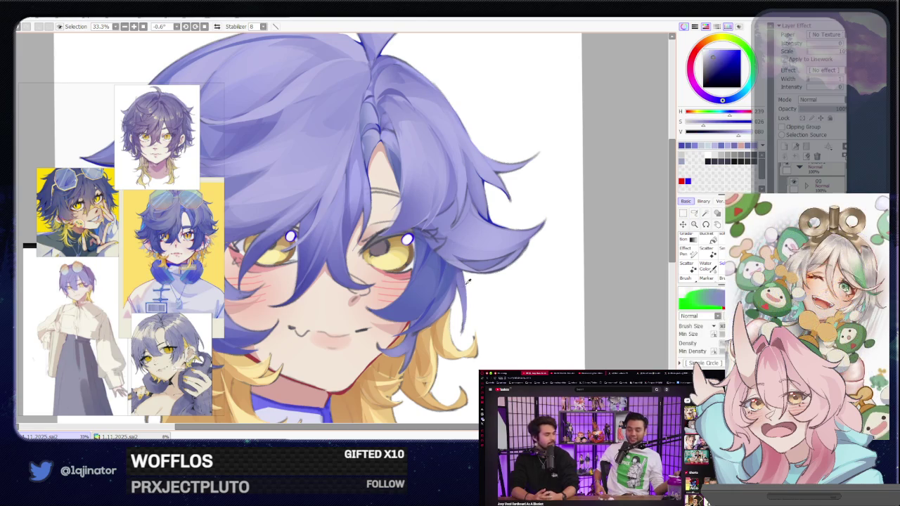
Trace another strand outline down beside the eye and move the head right in view.
click(692, 212)
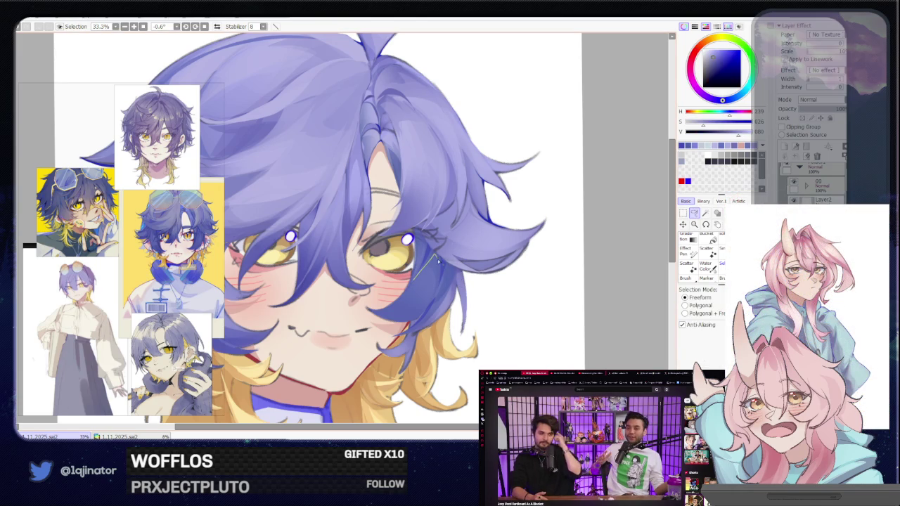
drag(437, 261, 419, 314)
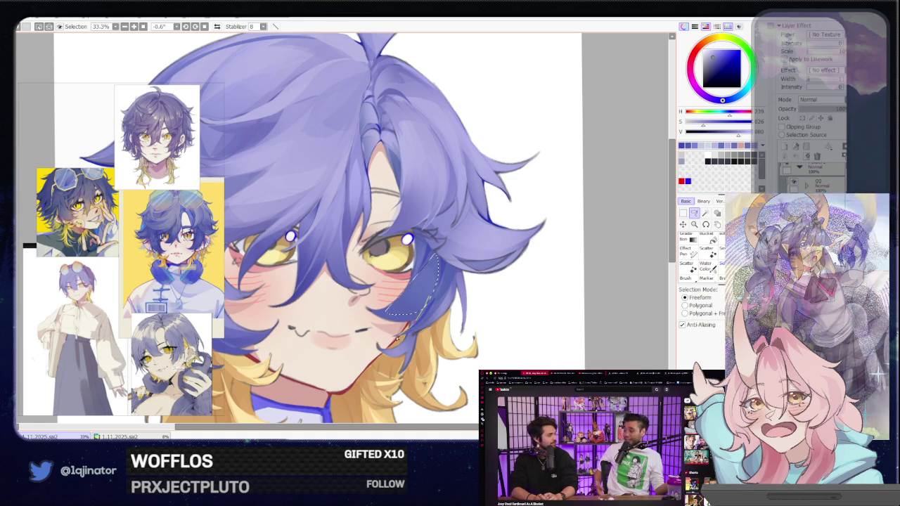
key(n)
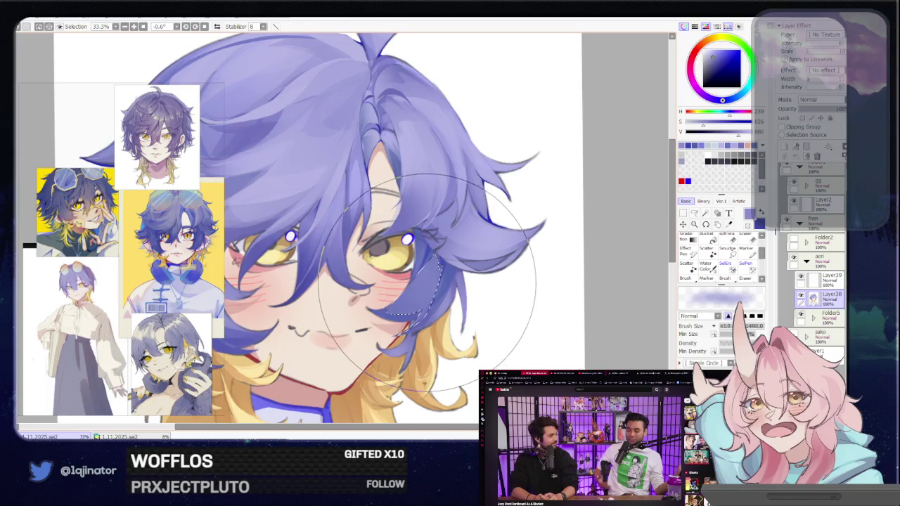
click(694, 214)
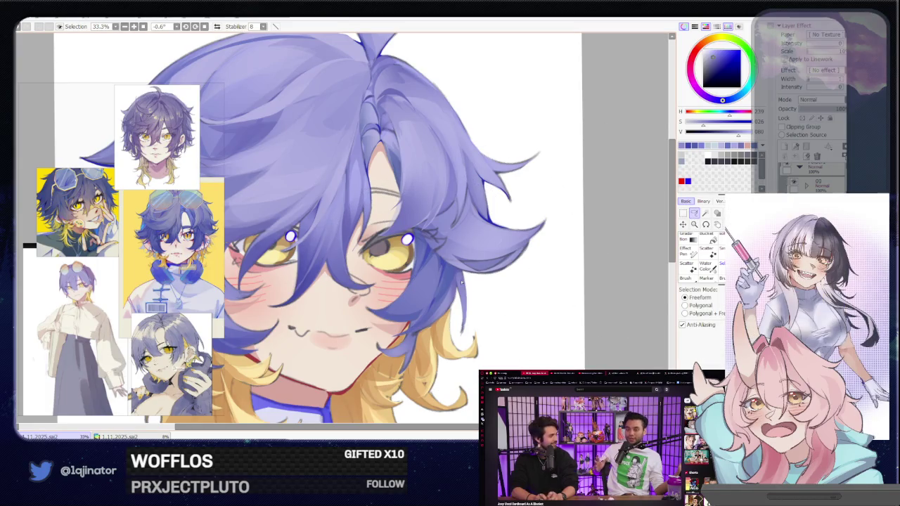
drag(448, 316, 461, 337)
mouse_move(446, 320)
mouse_down()
mouse_move(470, 301)
mouse_move(424, 345)
mouse_up()
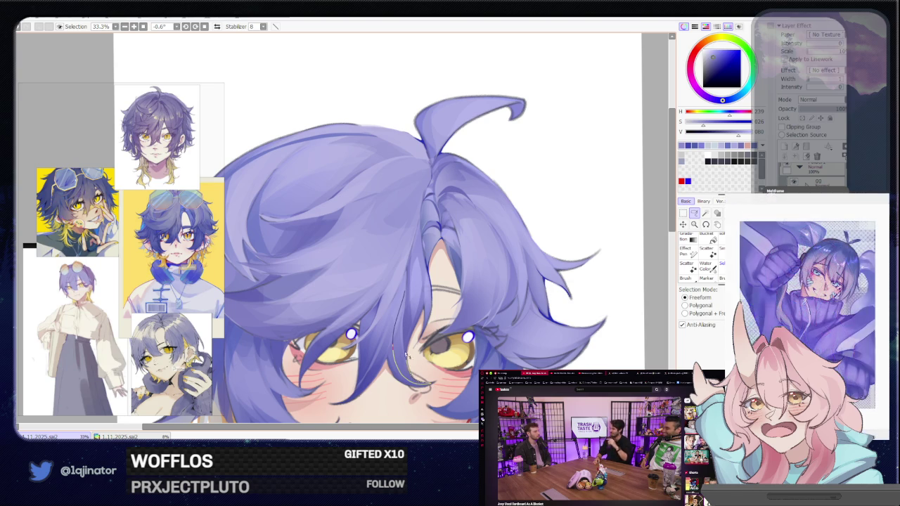
key(b)
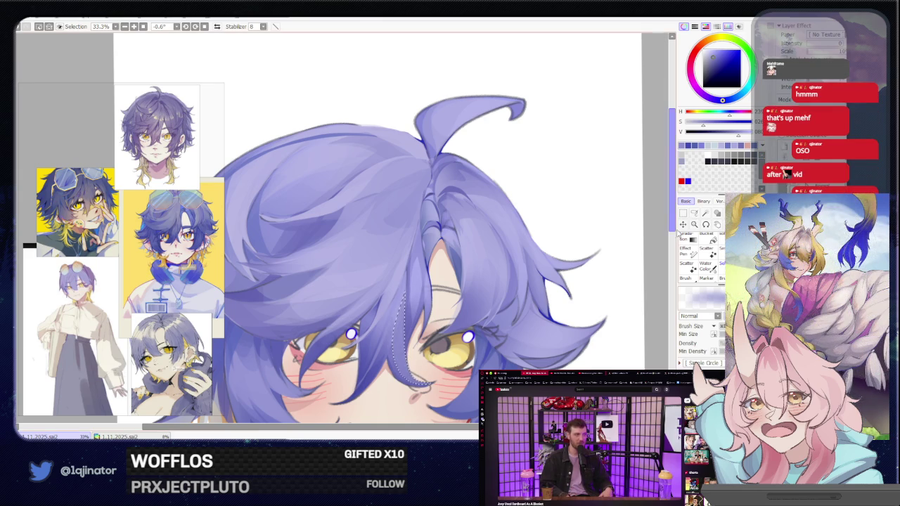
click(694, 212)
Zoom out and back in several times to review the whole portrait.
scroll(502, 304, down, 1)
scroll(458, 349, down, 1)
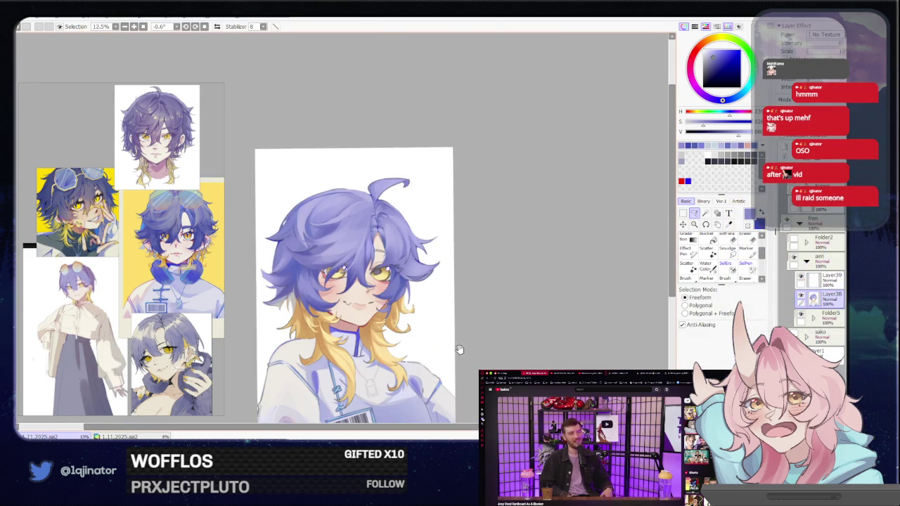
scroll(466, 343, down, 2)
scroll(457, 330, up, 3)
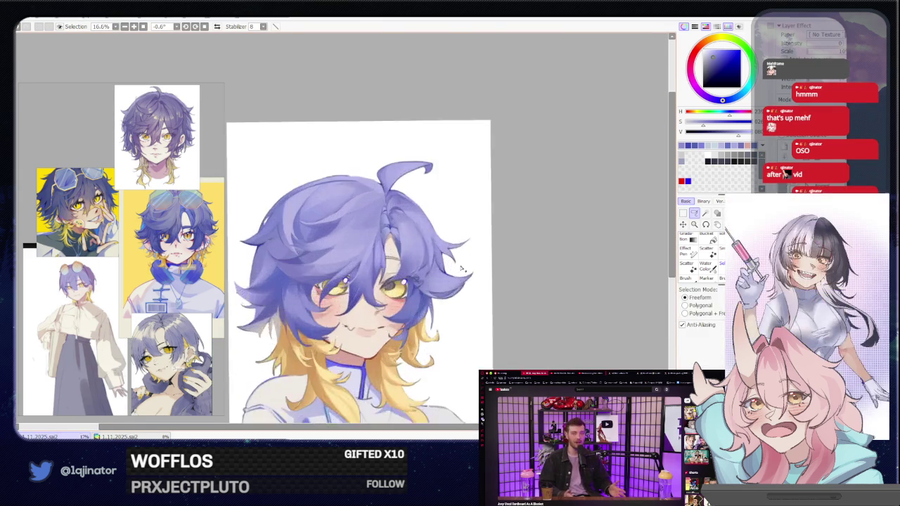
scroll(429, 318, up, 1)
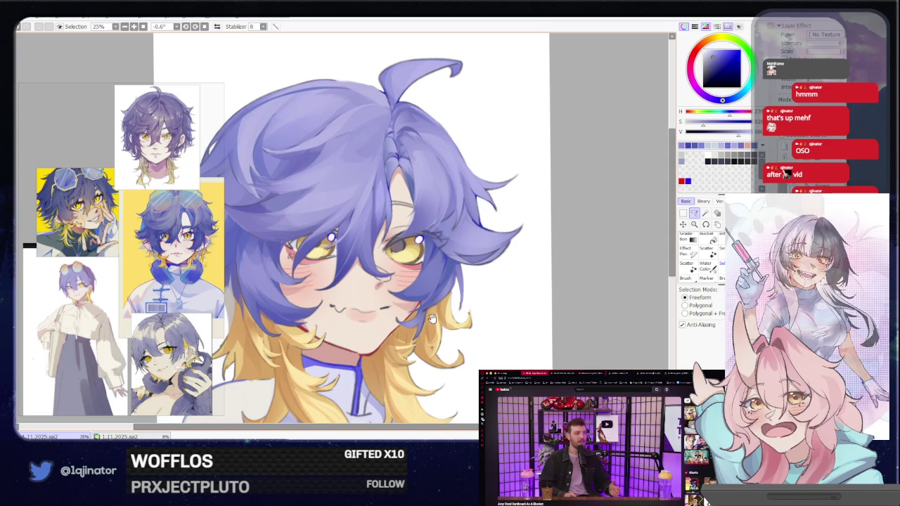
mouse_move(433, 322)
mouse_down()
mouse_move(433, 334)
mouse_move(444, 323)
mouse_move(429, 343)
mouse_up()
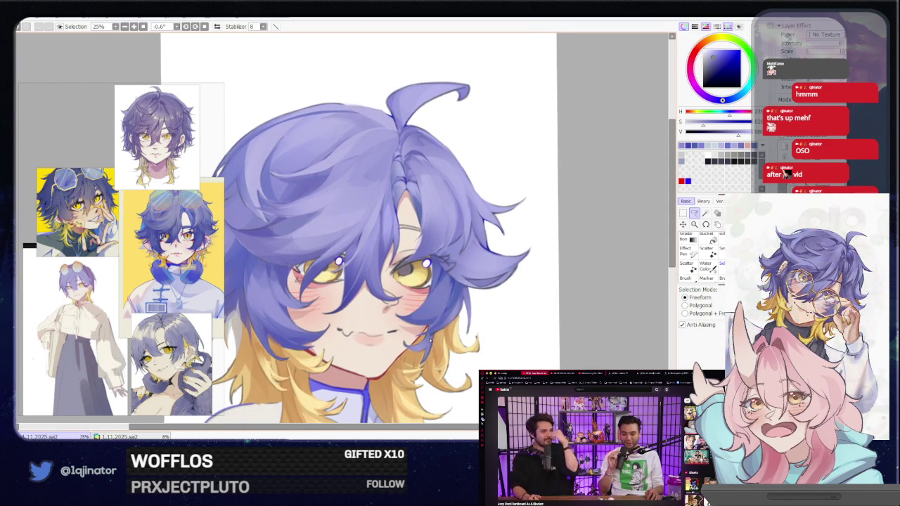
scroll(429, 343, down, 1)
scroll(429, 343, down, 1)
scroll(430, 336, down, 2)
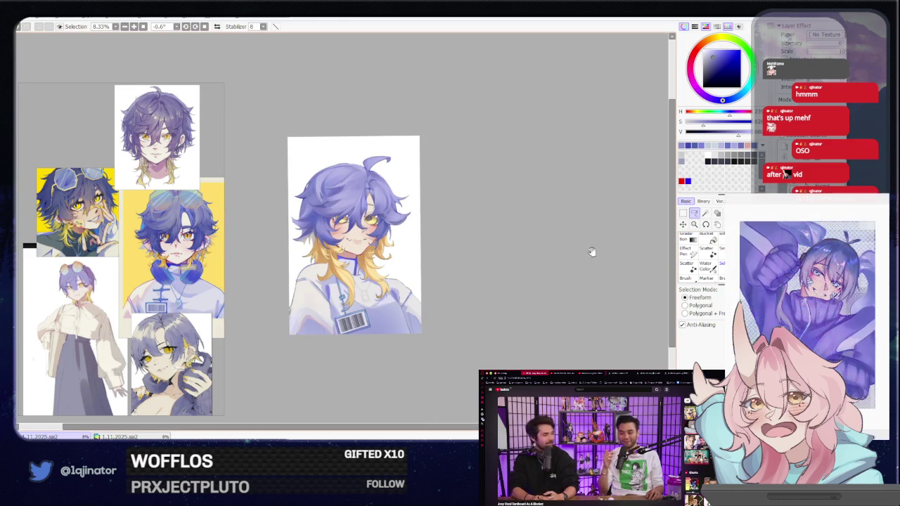
scroll(570, 294, up, 1)
scroll(509, 261, up, 1)
scroll(509, 261, up, 1)
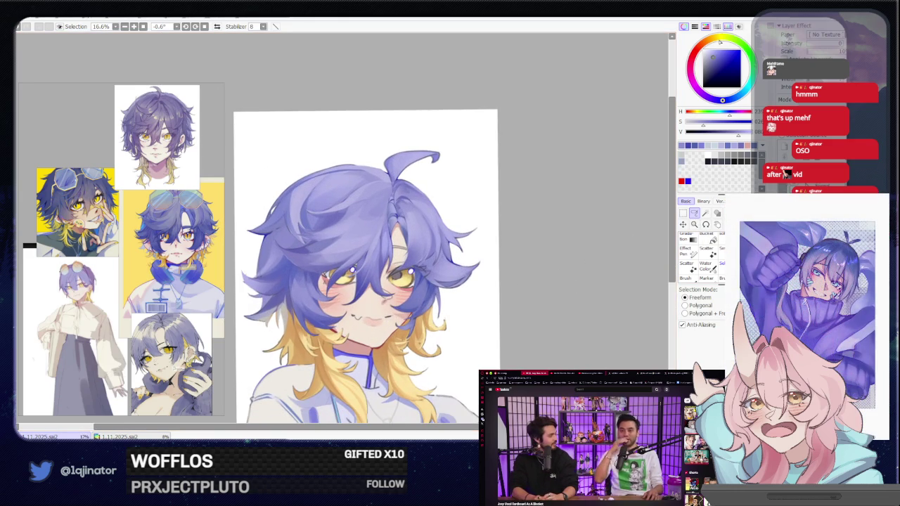
Switch the drawing colour to dark warm brown with the X shortcut and zoom in.
key(x)
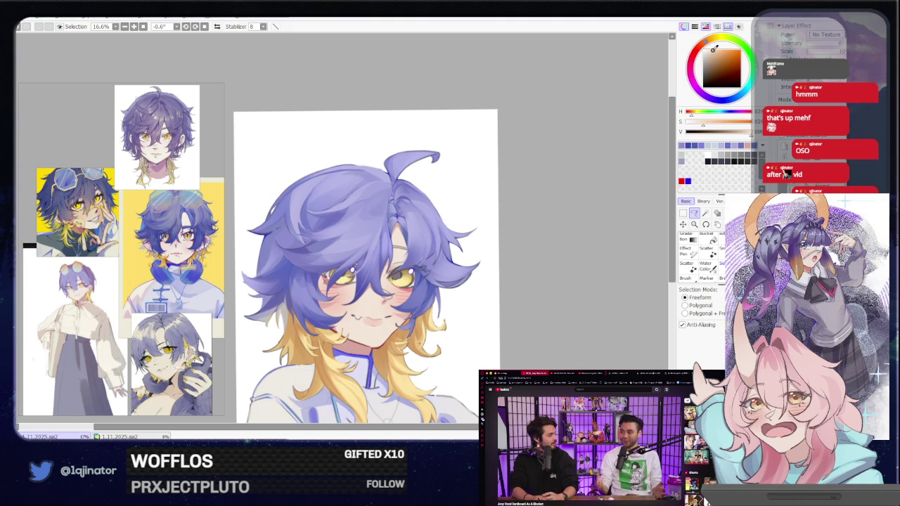
scroll(330, 310, up, 1)
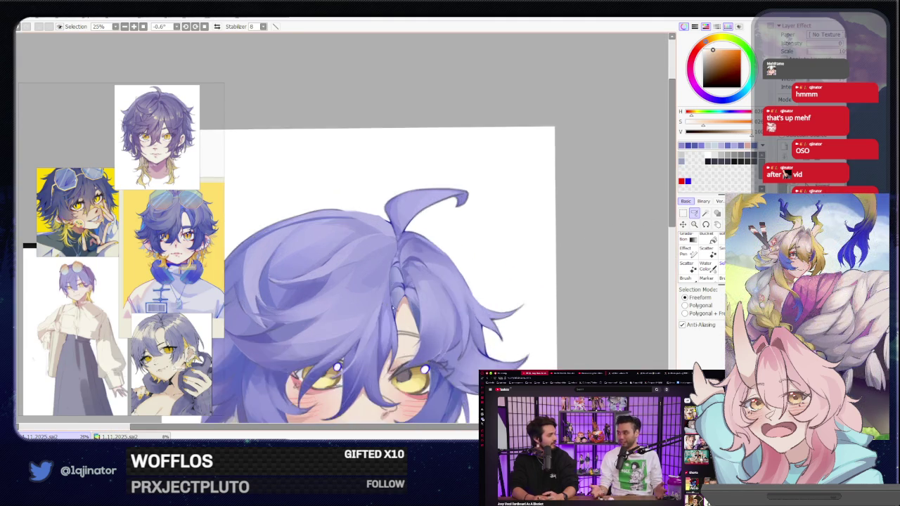
scroll(330, 310, up, 1)
Lasso two thin strand shapes along the top of the hair, rotating the view to follow the curve.
drag(330, 310, 389, 275)
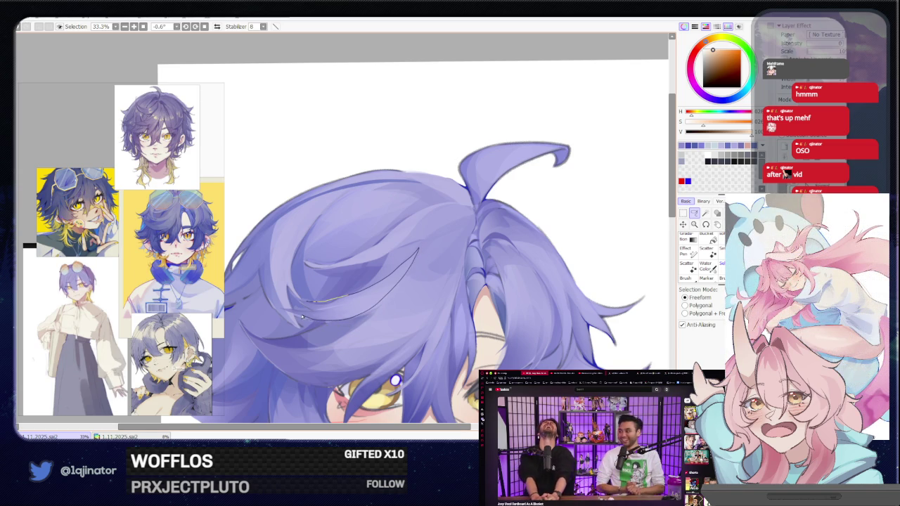
drag(302, 317, 335, 308)
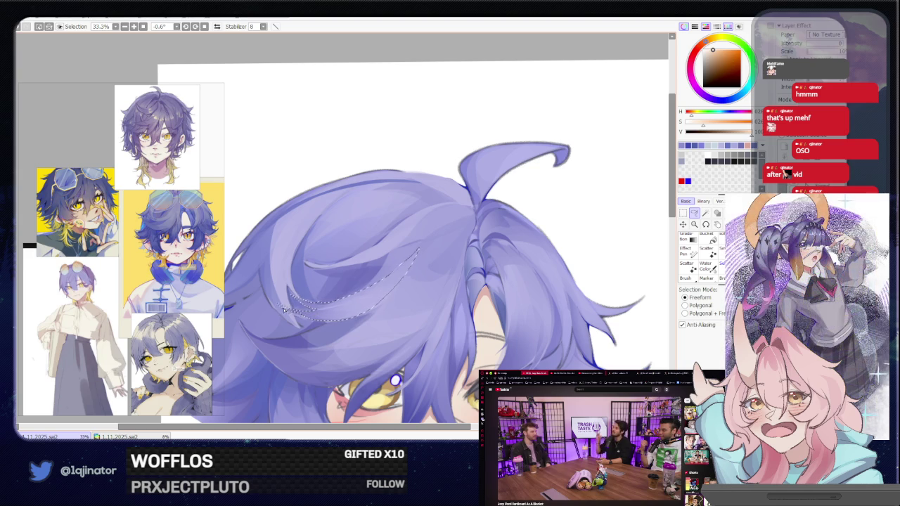
drag(299, 303, 386, 294)
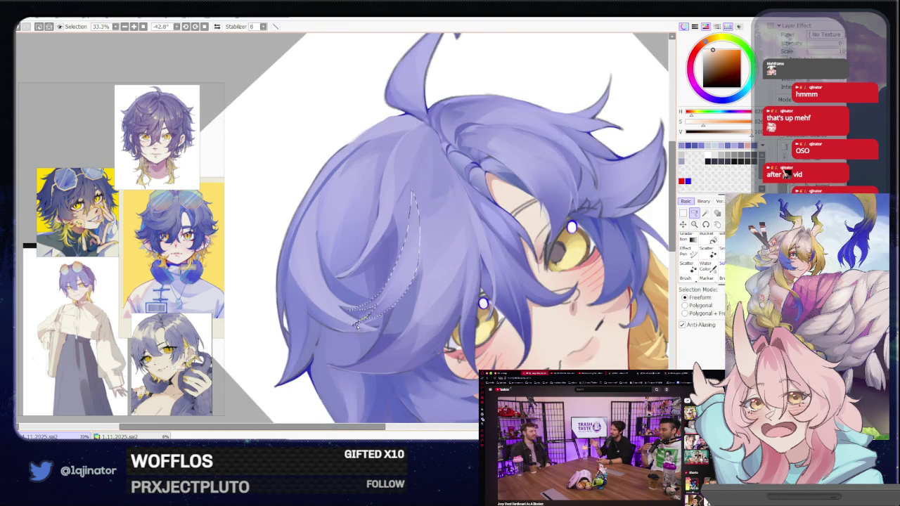
drag(356, 324, 347, 272)
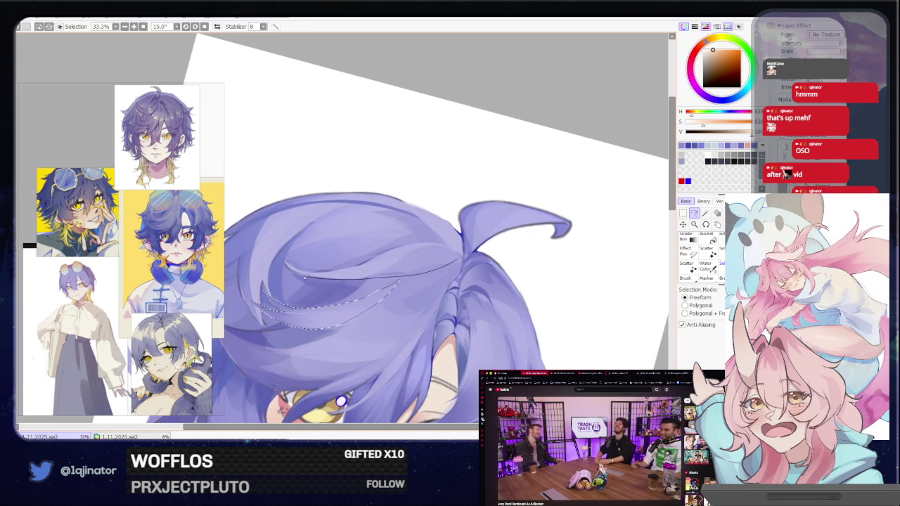
drag(304, 278, 438, 269)
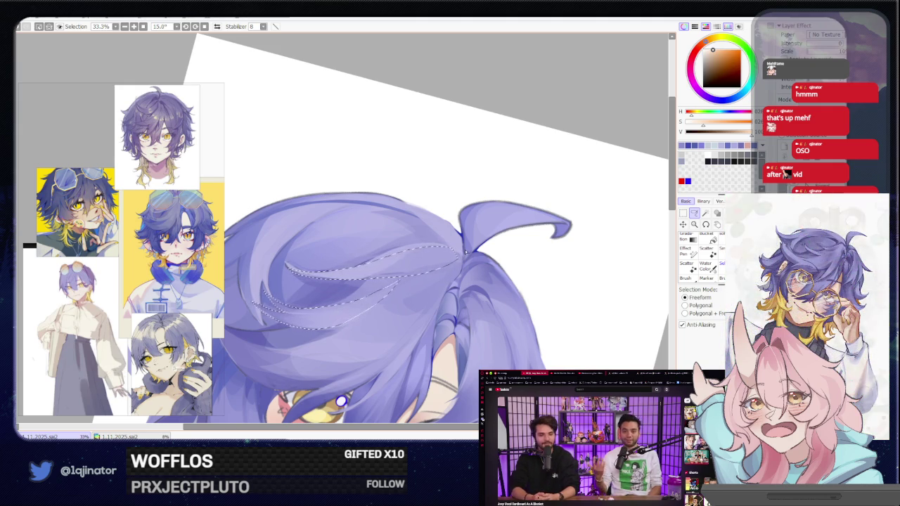
scroll(434, 270, down, 1)
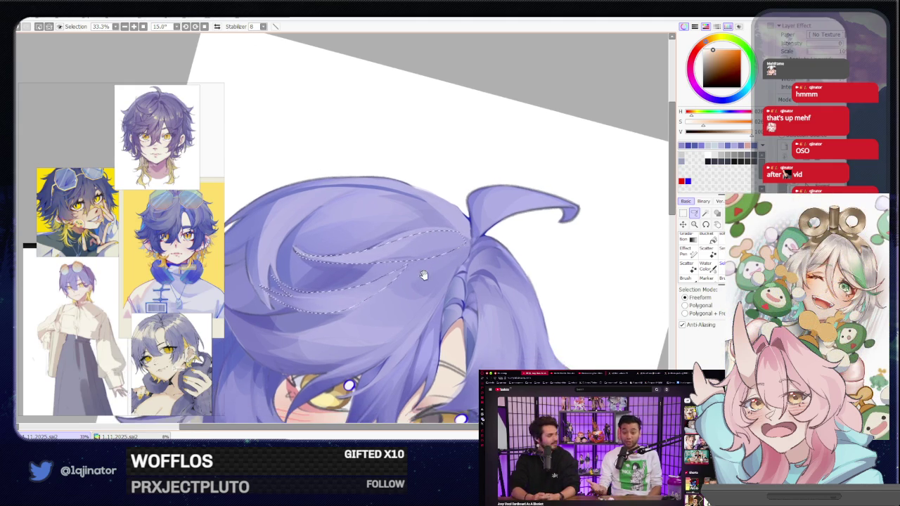
scroll(415, 274, down, 1)
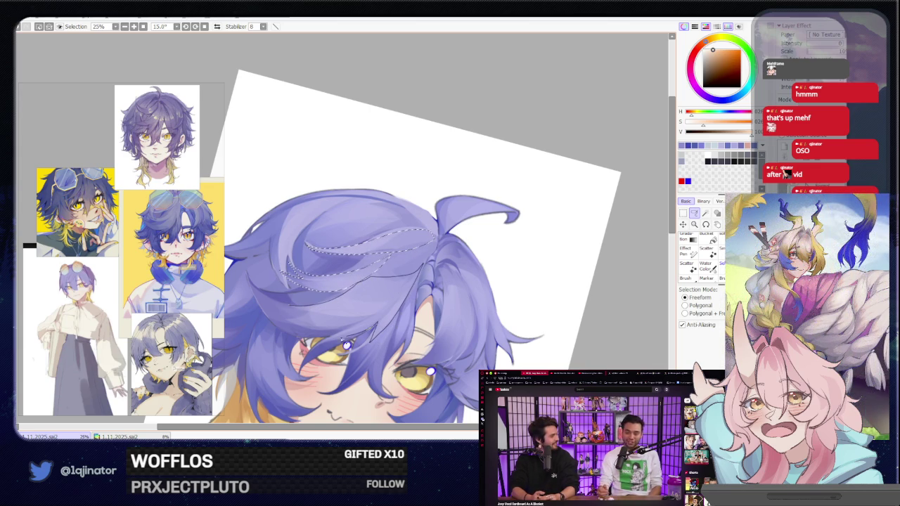
Paint the selected strand, then clear the selection and return to the Lasso.
key(minus)
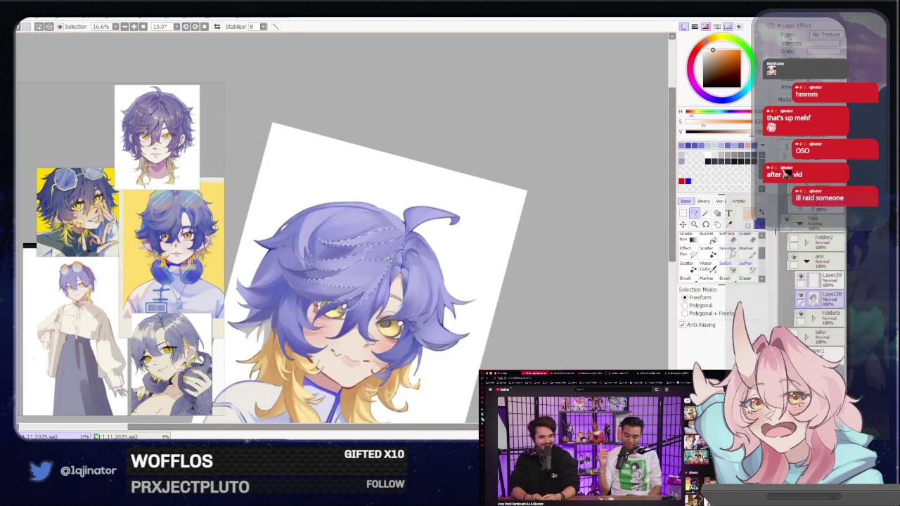
key(b)
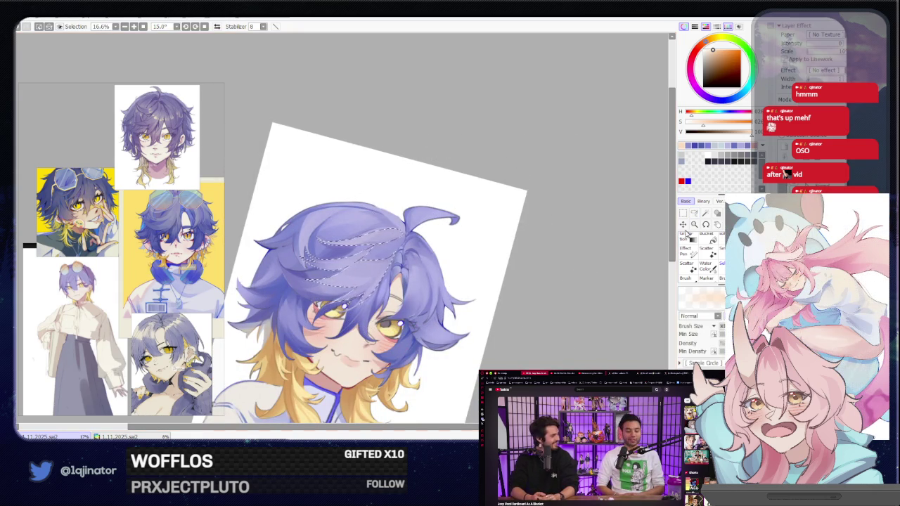
key(ctrl+d)
key(l)
scroll(543, 281, up, 2)
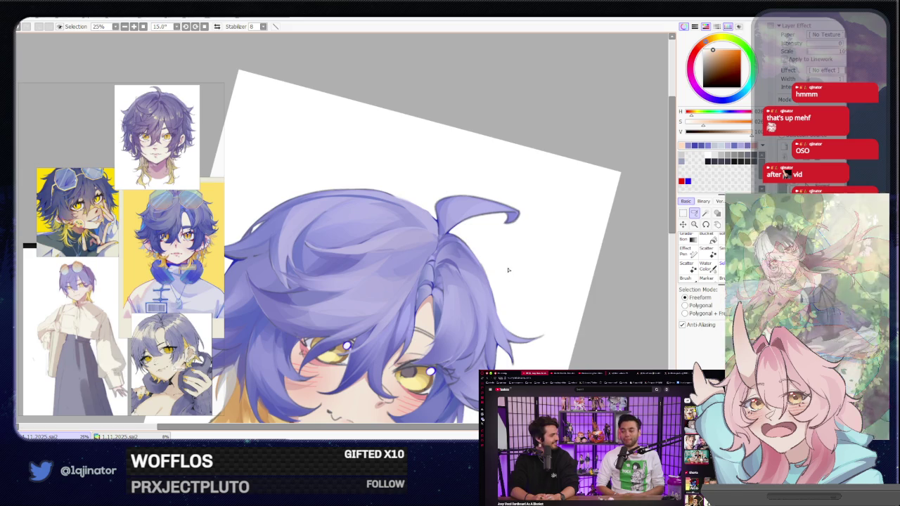
Lasso a new hair strand near the forehead part and brush it in.
mouse_move(511, 286)
mouse_down()
mouse_move(385, 310)
mouse_move(343, 272)
mouse_up()
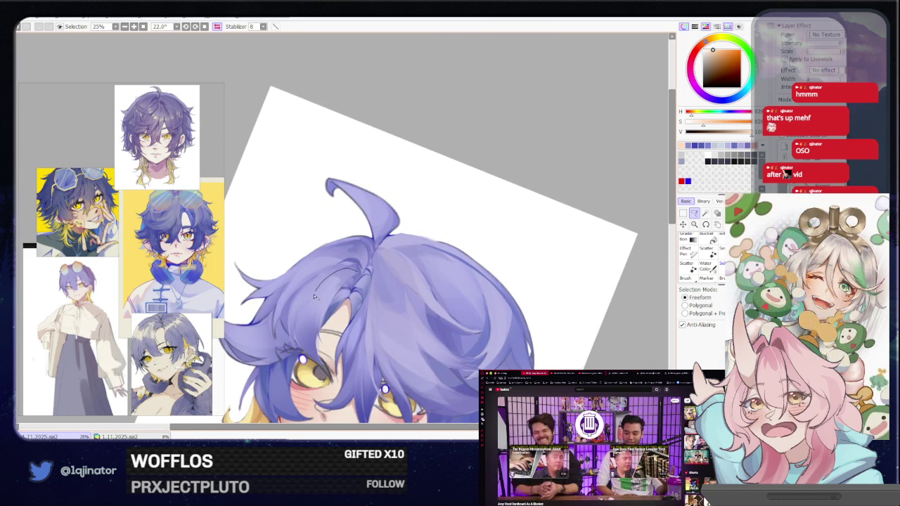
drag(333, 300, 345, 296)
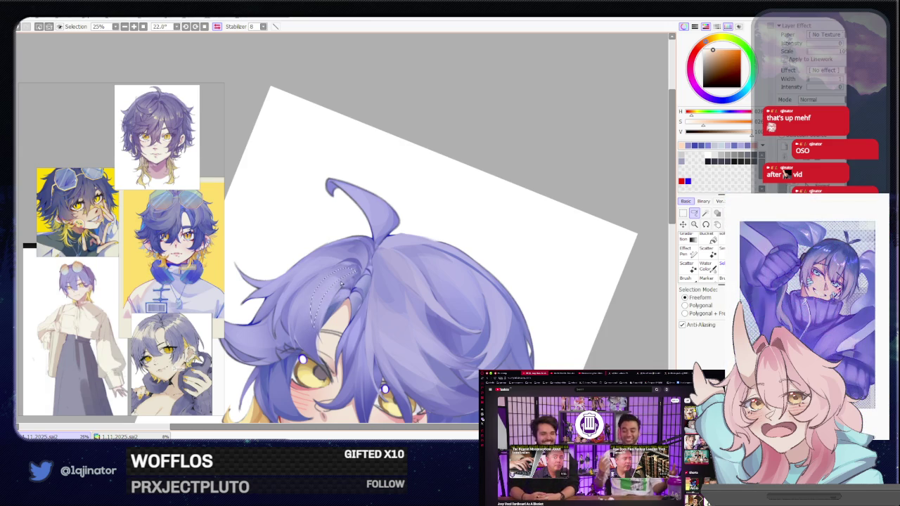
mouse_move(319, 337)
mouse_down()
mouse_move(360, 276)
mouse_move(344, 264)
mouse_move(303, 294)
mouse_up()
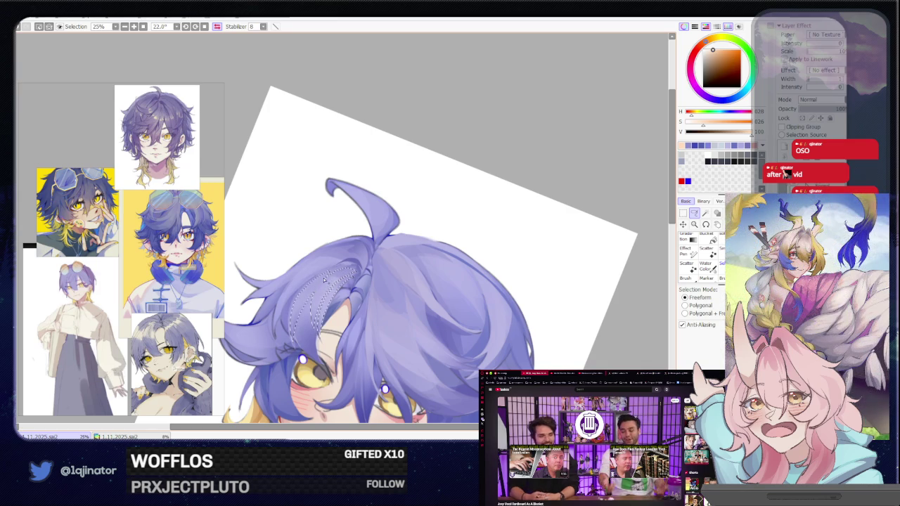
key(b)
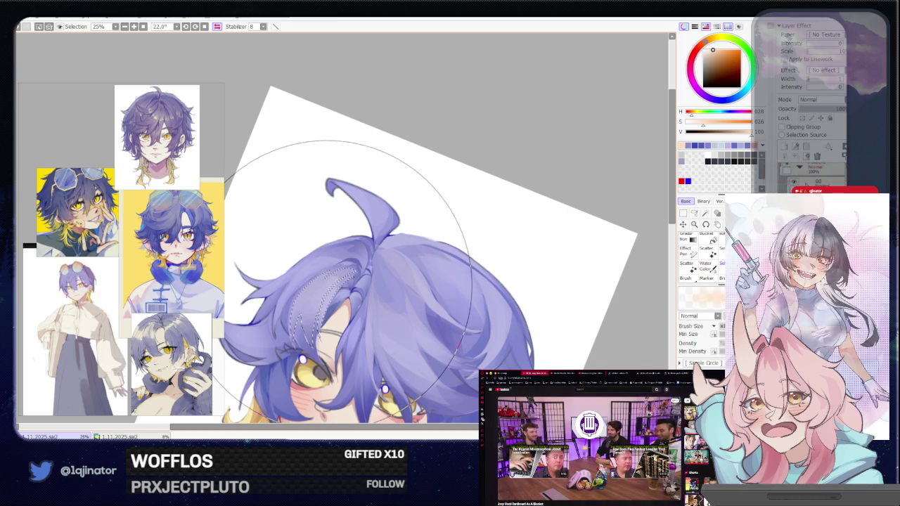
drag(348, 268, 380, 272)
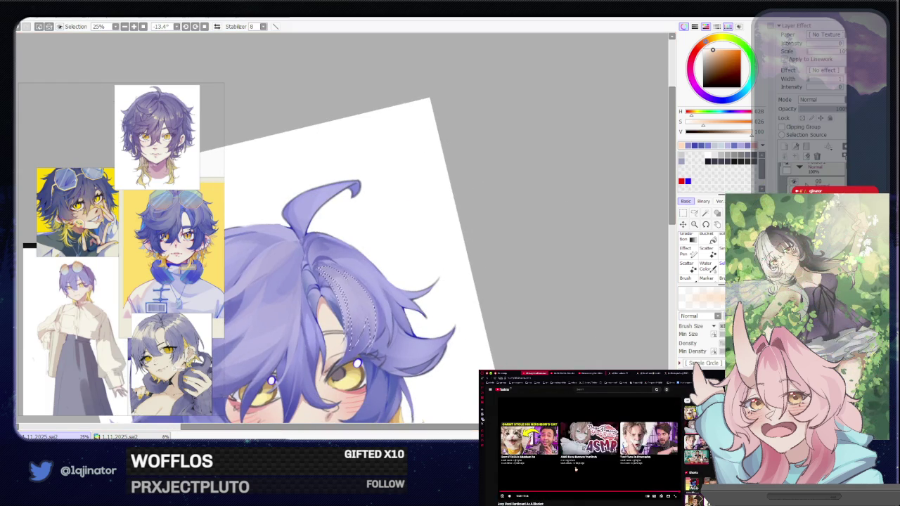
key(l)
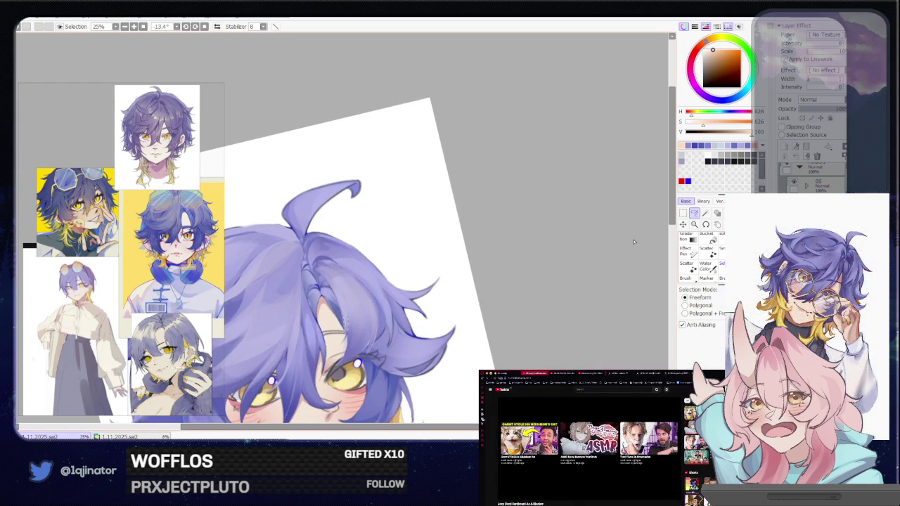
click(205, 26)
Zoom out to 12.5% and centre the full portrait in the window.
scroll(513, 291, down, 3)
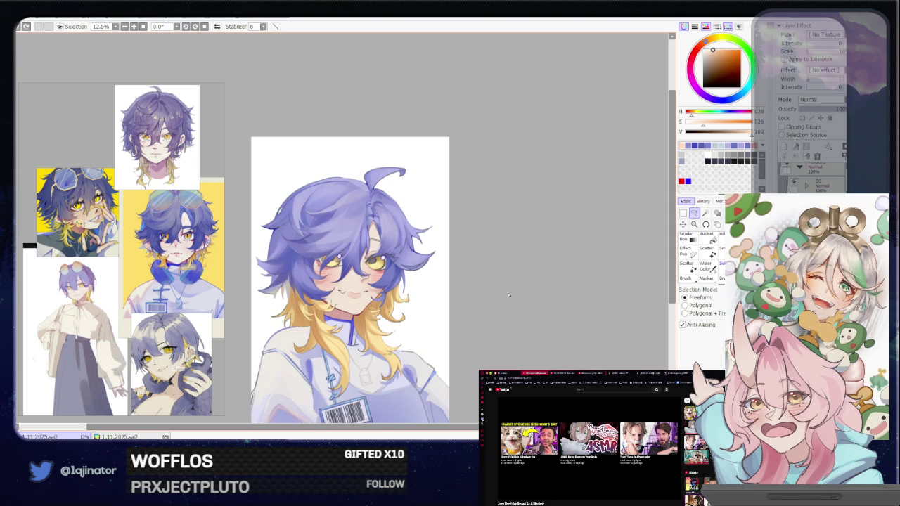
drag(494, 306, 509, 289)
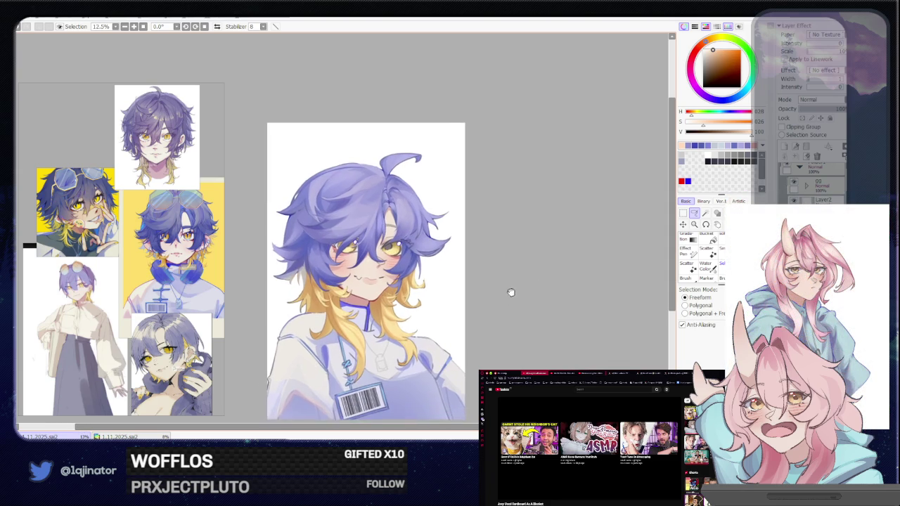